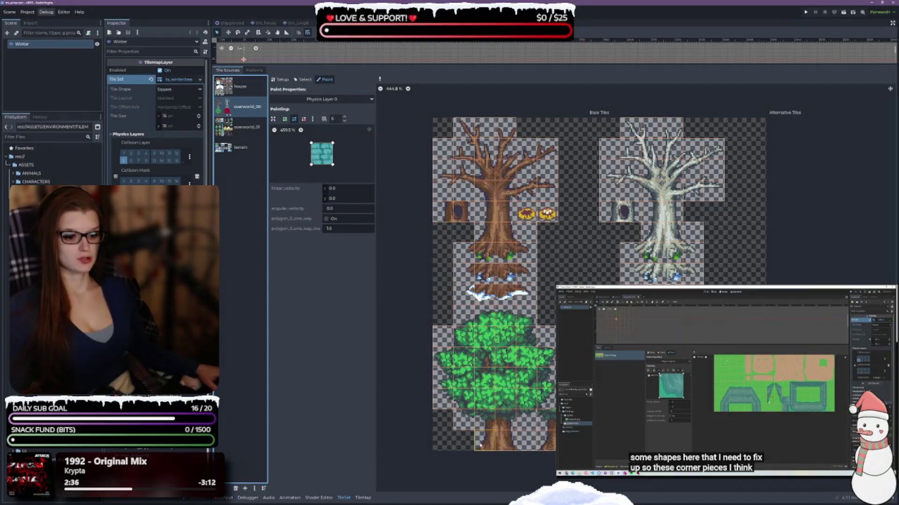
- Apply the collision shape to the bottom trunk tile and slant its top-left corner to the right
click(482, 447)
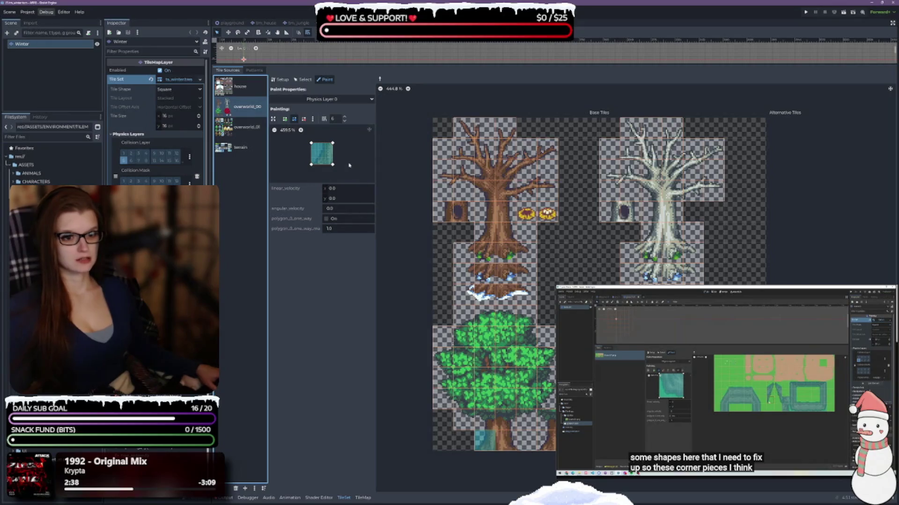
click(300, 130)
drag(304, 135, 322, 134)
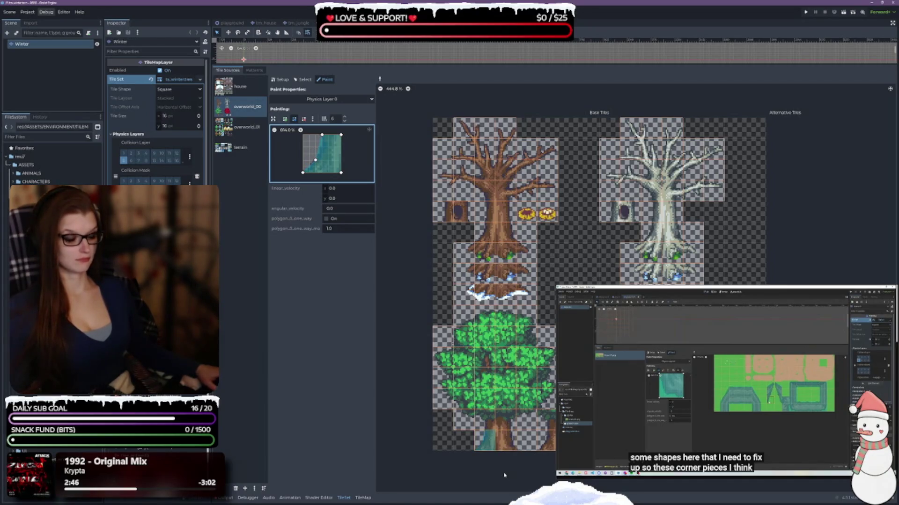
scroll(509, 470, up, 3)
scroll(509, 470, up, 1)
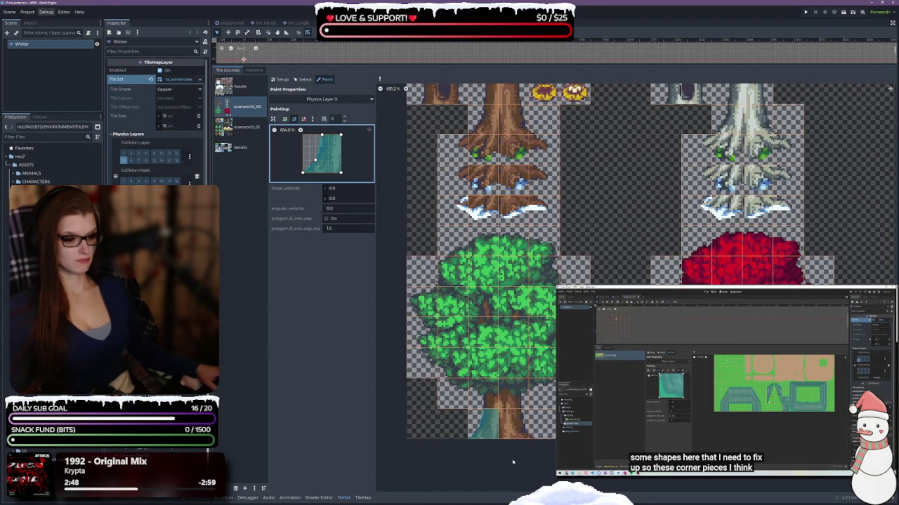
- Reshape the trunk tile's collision polygon by shifting its top points, checking it against a corner tile
ctrl+click(513, 424)
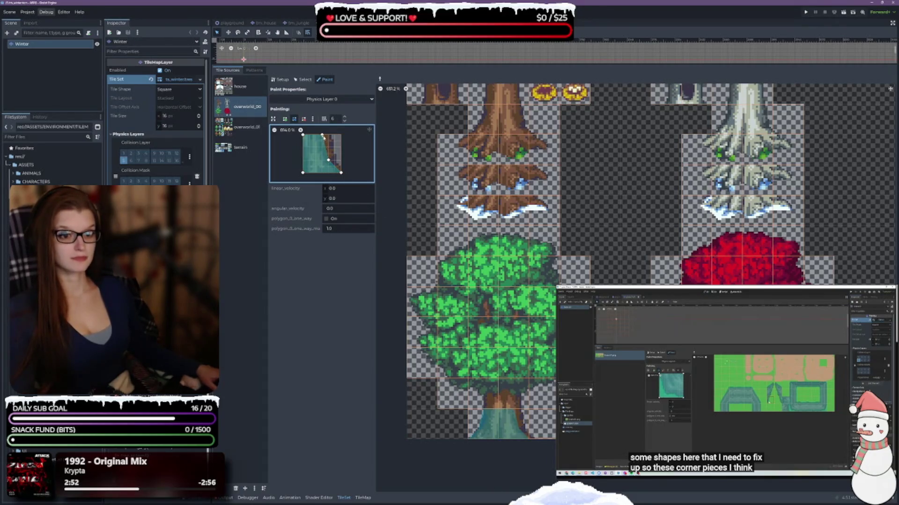
mouse_move(322, 135)
mouse_down()
mouse_move(334, 135)
mouse_move(334, 159)
mouse_up()
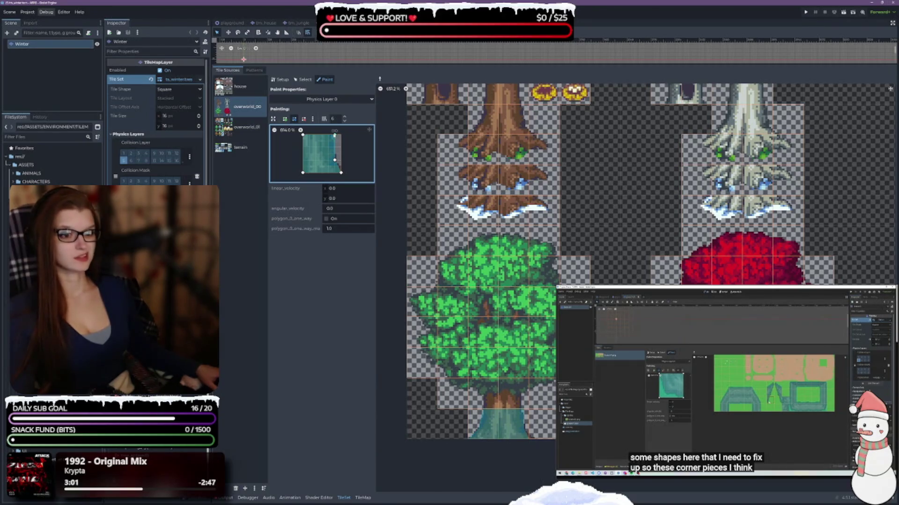
drag(333, 136, 328, 135)
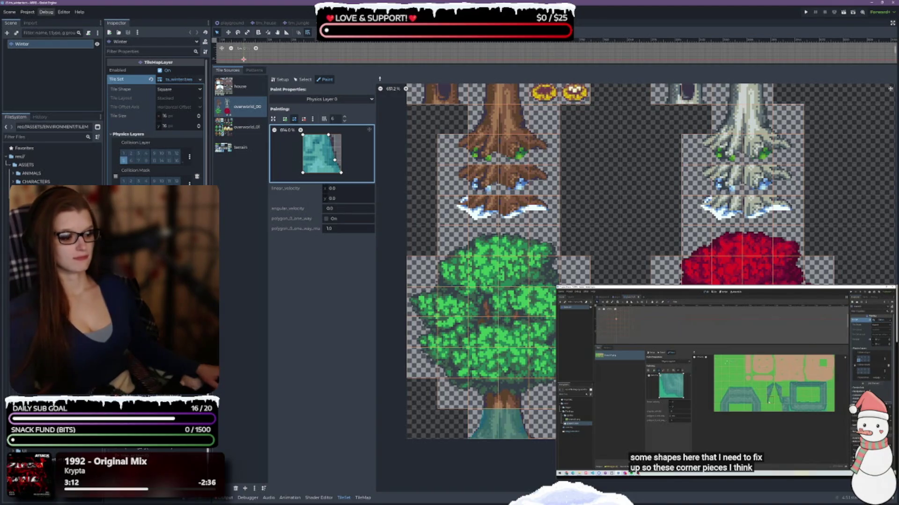
right_click(493, 427)
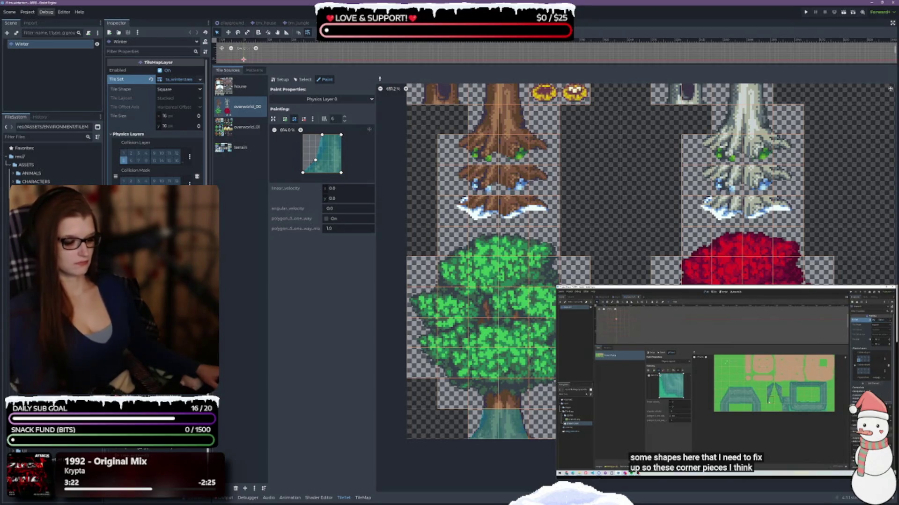
right_click(508, 433)
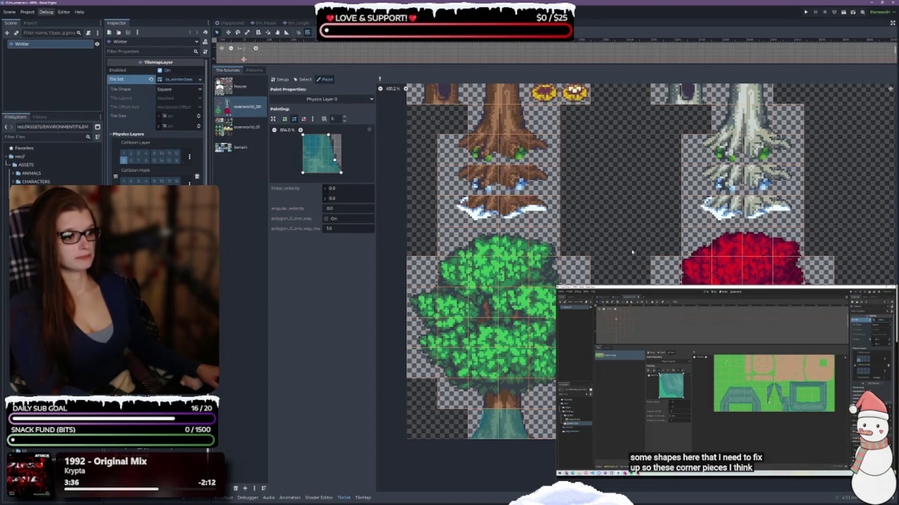
scroll(650, 287, up, 3)
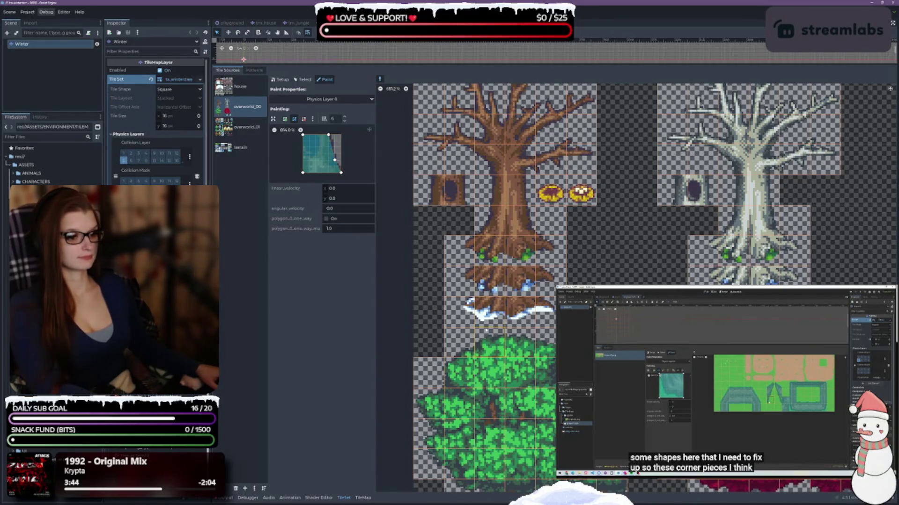
- Draw a new collision polygon along the tile's top edge and raise its bottom-left point to fit the roots
right_click(490, 307)
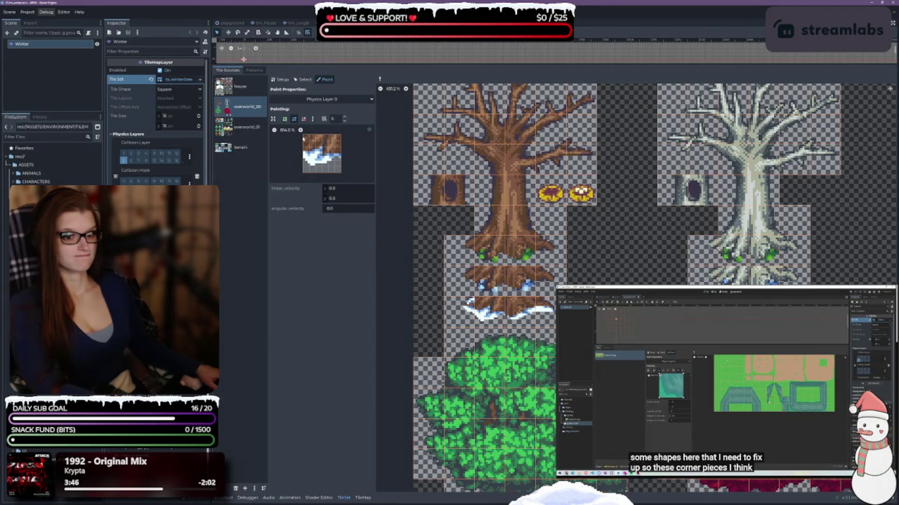
click(284, 118)
click(303, 135)
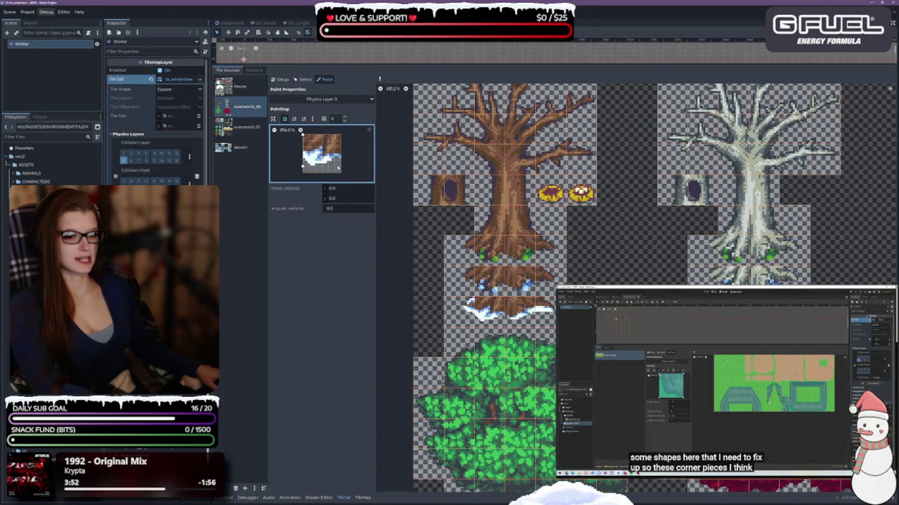
click(342, 135)
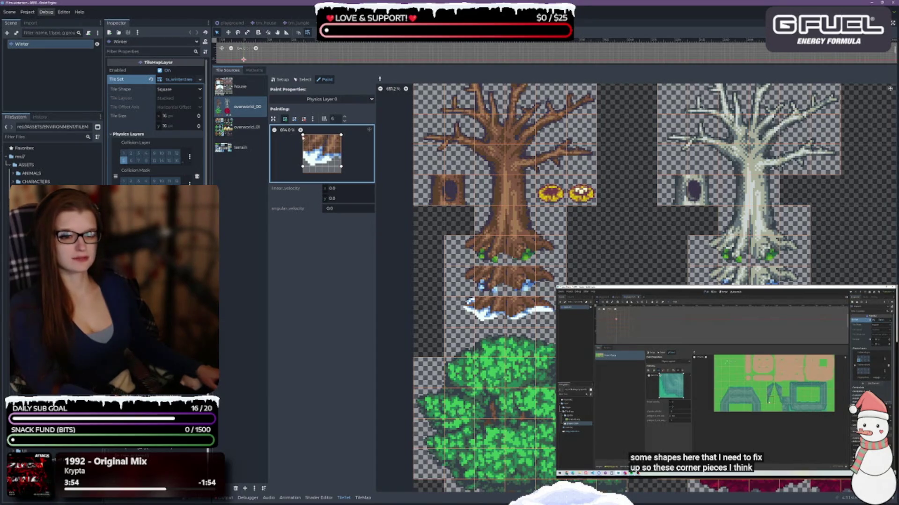
click(303, 136)
mouse_move(304, 168)
mouse_down()
mouse_move(303, 153)
mouse_move(340, 153)
mouse_up()
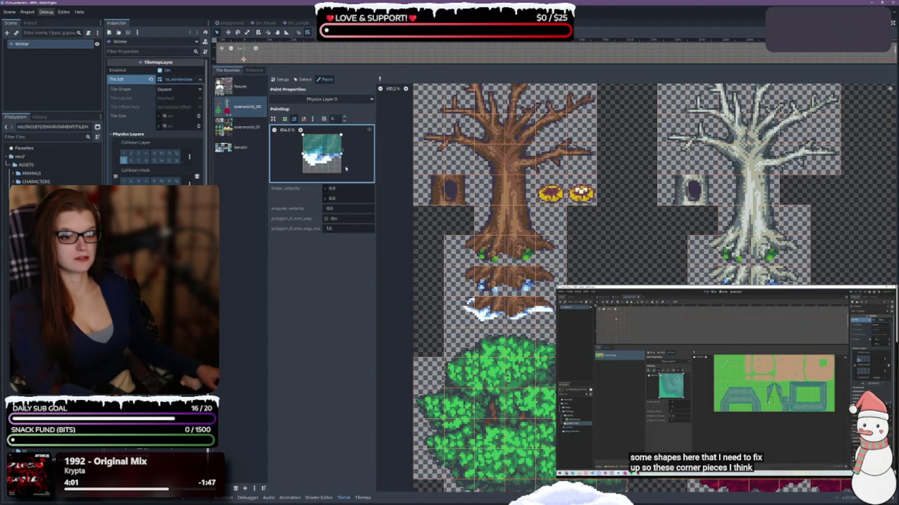
- Paint the polygon onto both trees' root and trunk tiles and the snowy foliage tile
drag(489, 305, 489, 278)
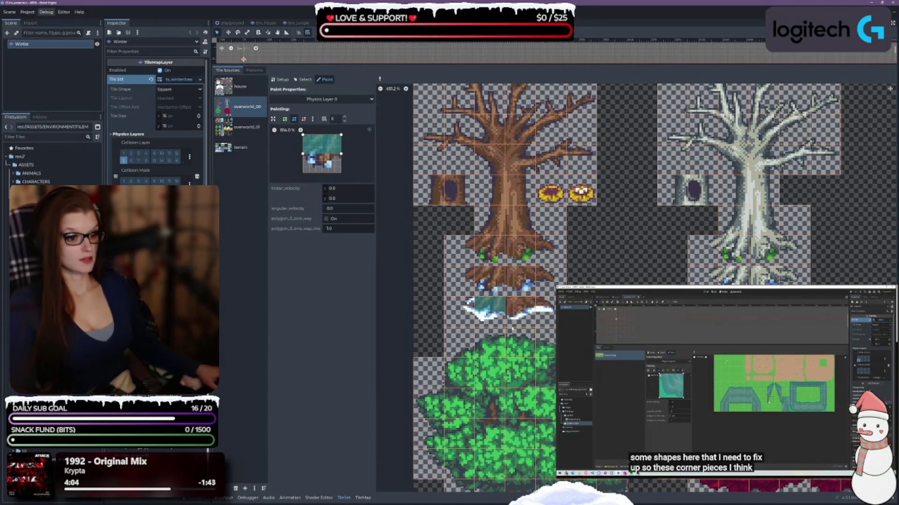
click(520, 310)
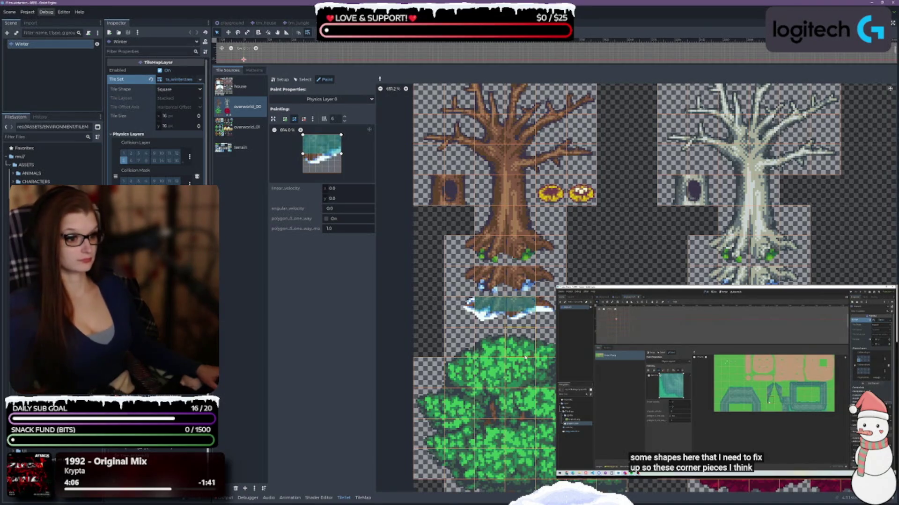
drag(515, 248, 749, 252)
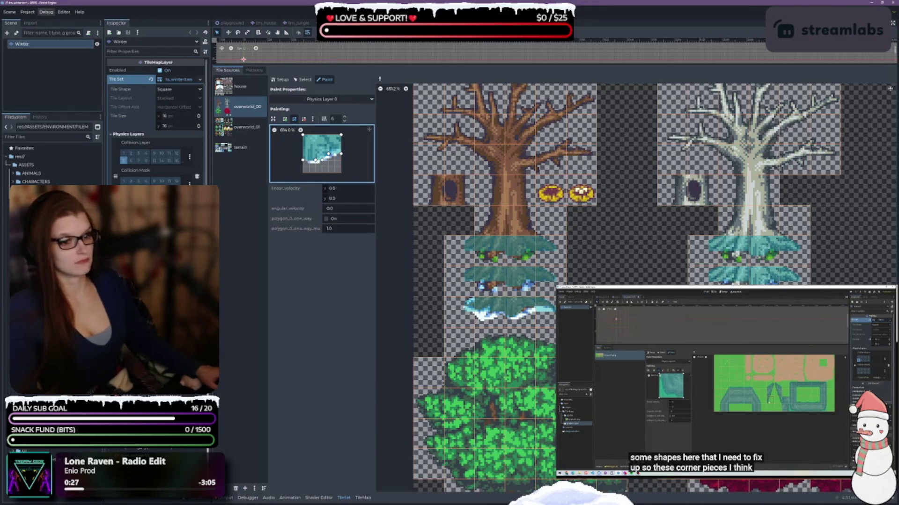
drag(342, 152, 328, 148)
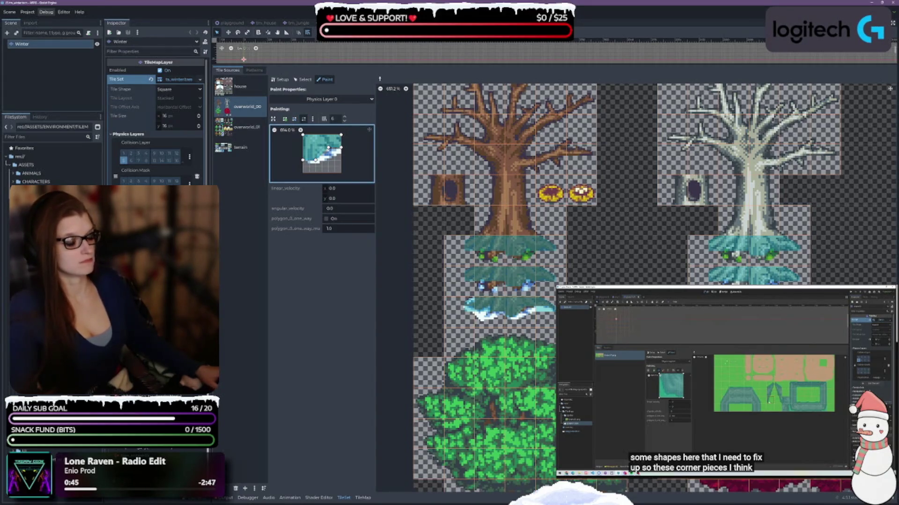
click(766, 278)
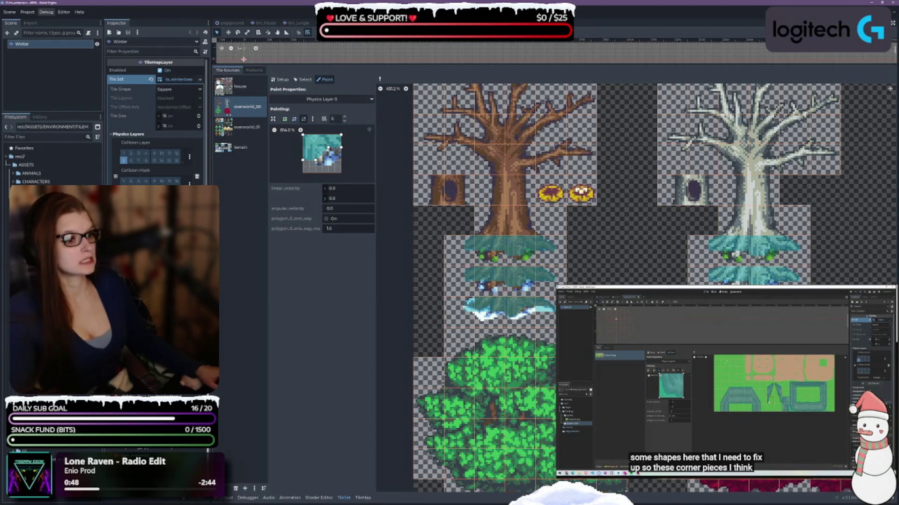
click(538, 304)
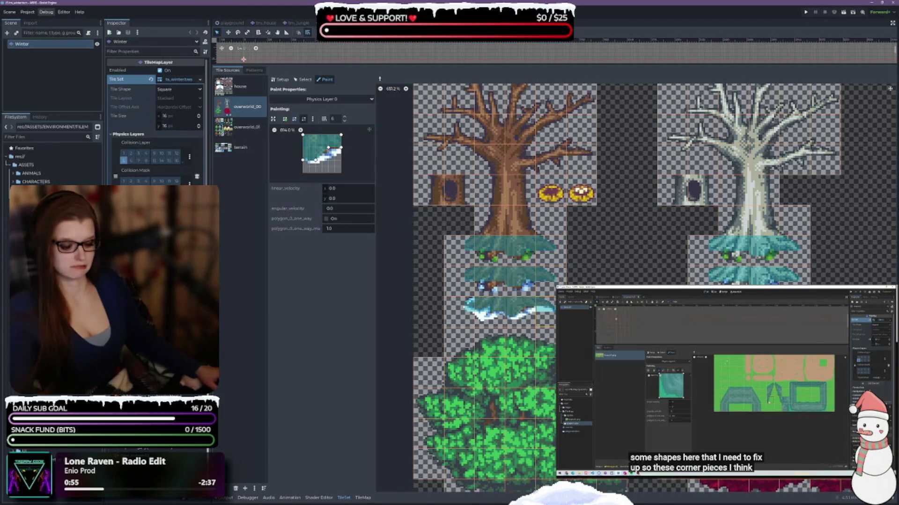
click(545, 311)
- Add and remove points on the triangle polygon, then move one vertex right to widen it
click(309, 163)
drag(315, 151, 329, 154)
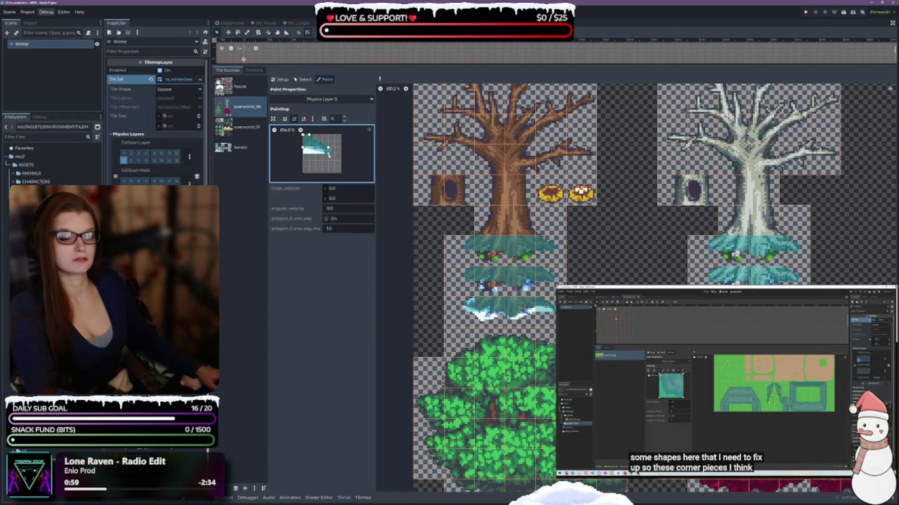
right_click(329, 154)
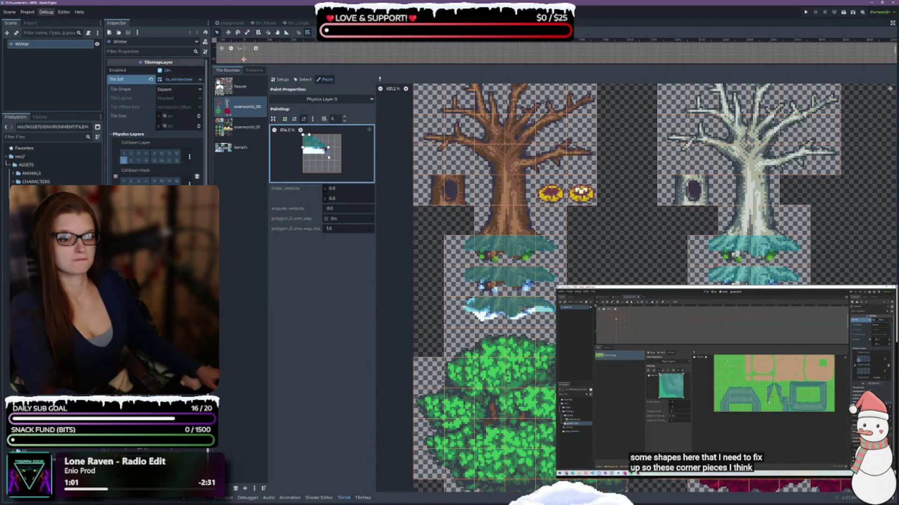
click(294, 118)
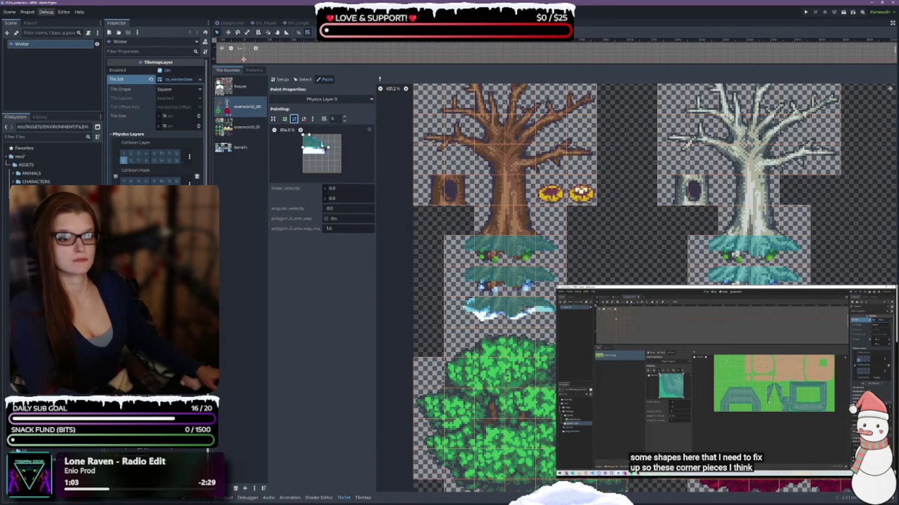
click(320, 143)
drag(322, 141, 329, 141)
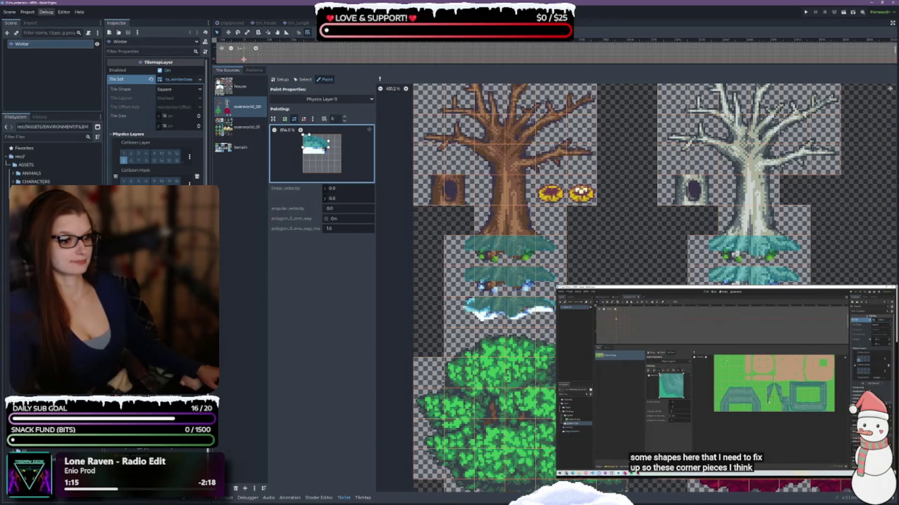
scroll(493, 313, up, 3)
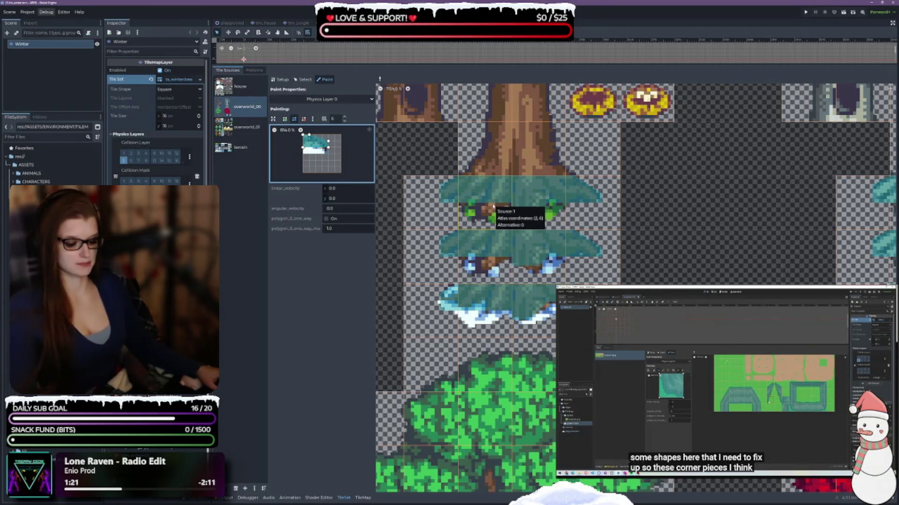
- Pick up the leafy tree tile's square shape and narrow its bottom to a point
right_click(494, 207)
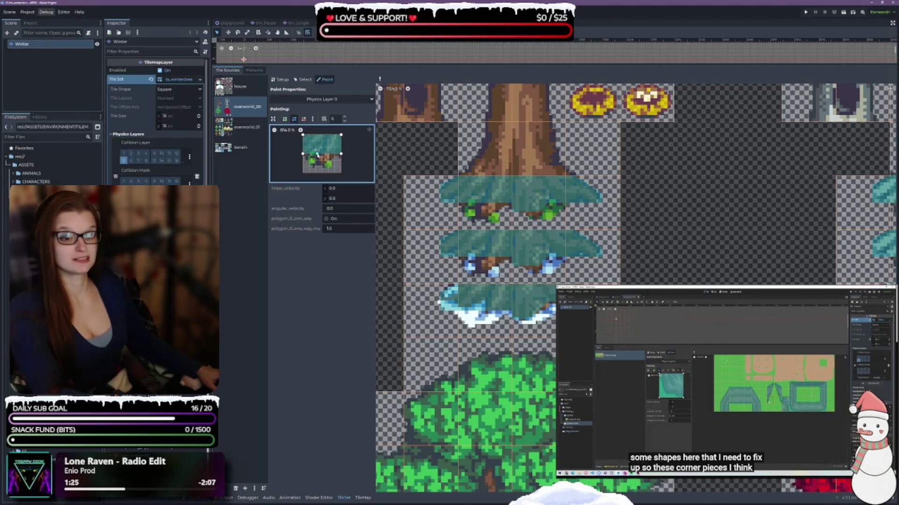
mouse_move(322, 150)
mouse_down()
mouse_move(316, 167)
mouse_move(335, 154)
mouse_up()
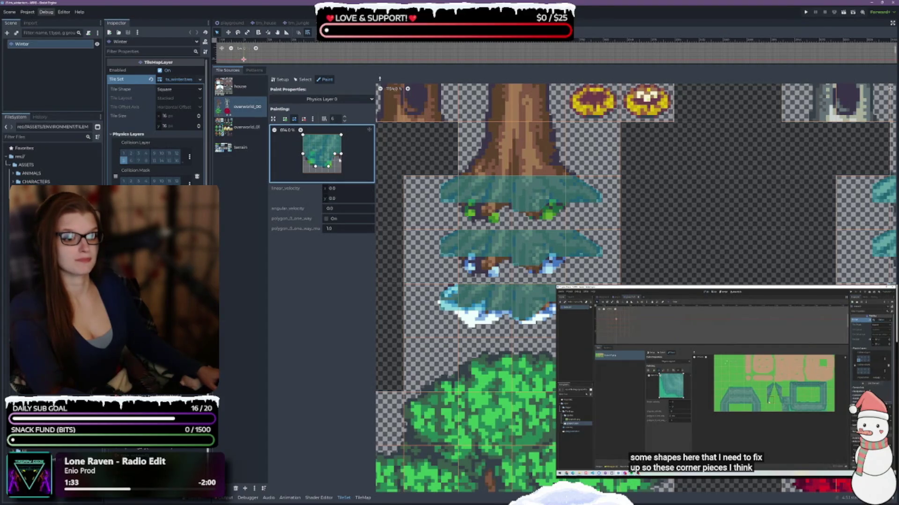
right_click(335, 153)
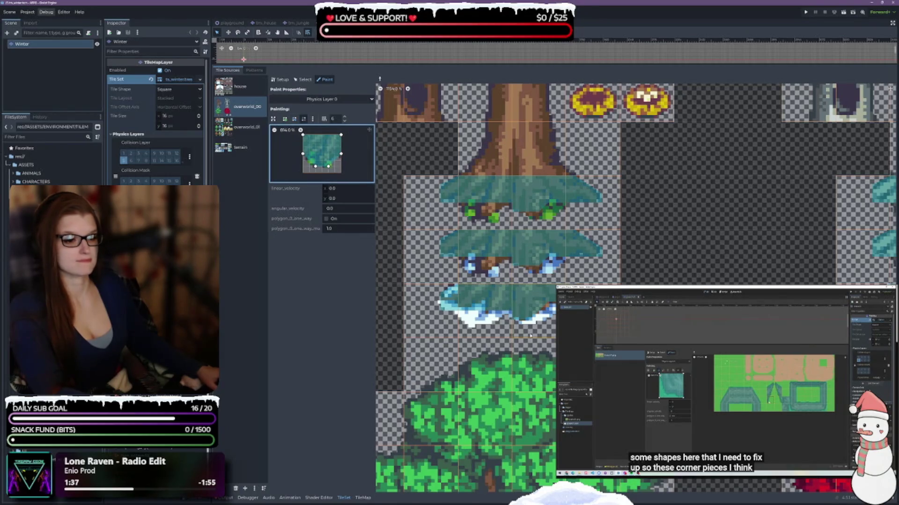
click(484, 267)
scroll(484, 267, right, 2)
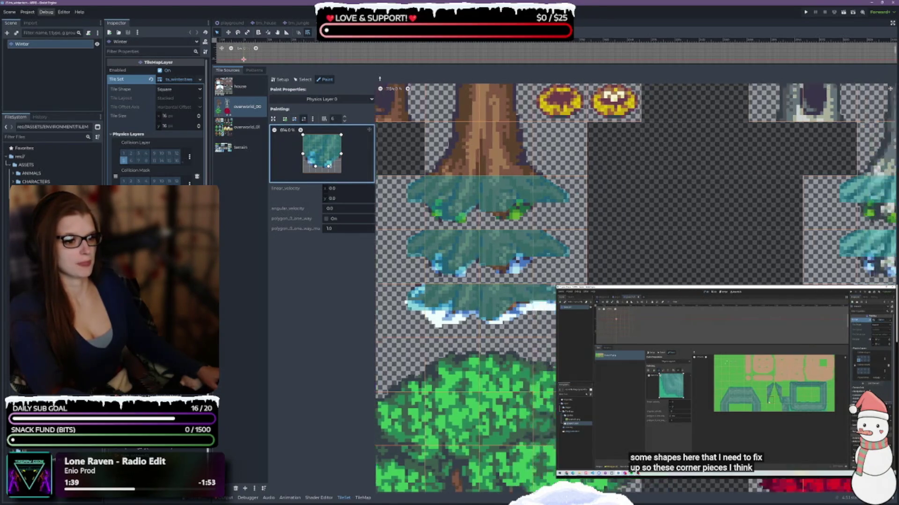
scroll(439, 206, down, 2)
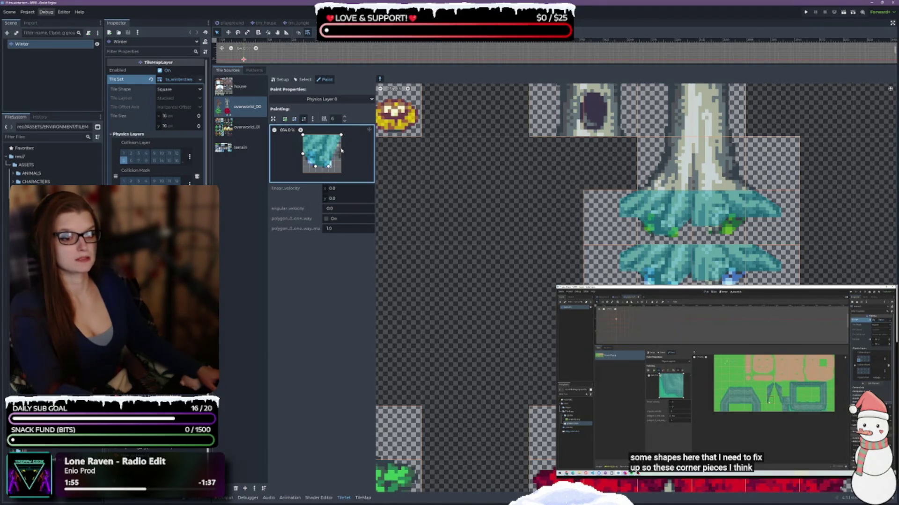
- Add a point on the foliage polygon's right edge and pull that edge upward
click(294, 119)
click(339, 158)
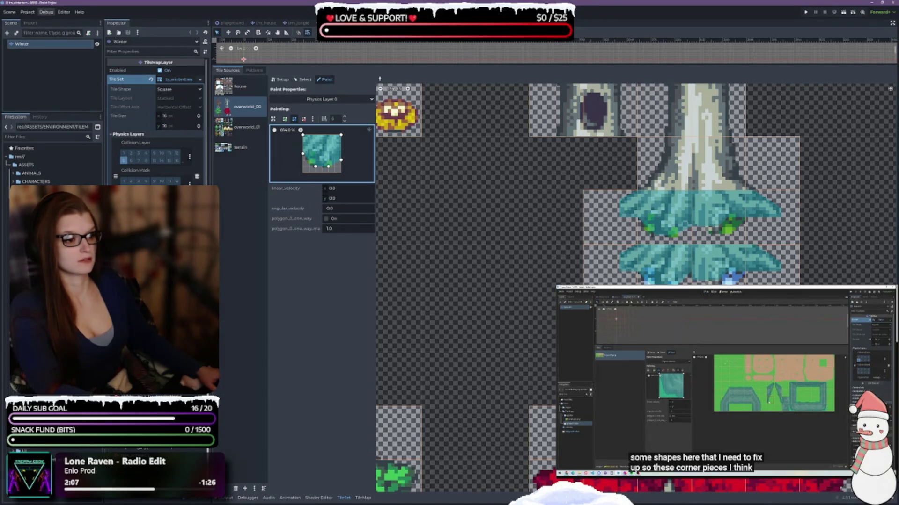
scroll(636, 288, up, 2)
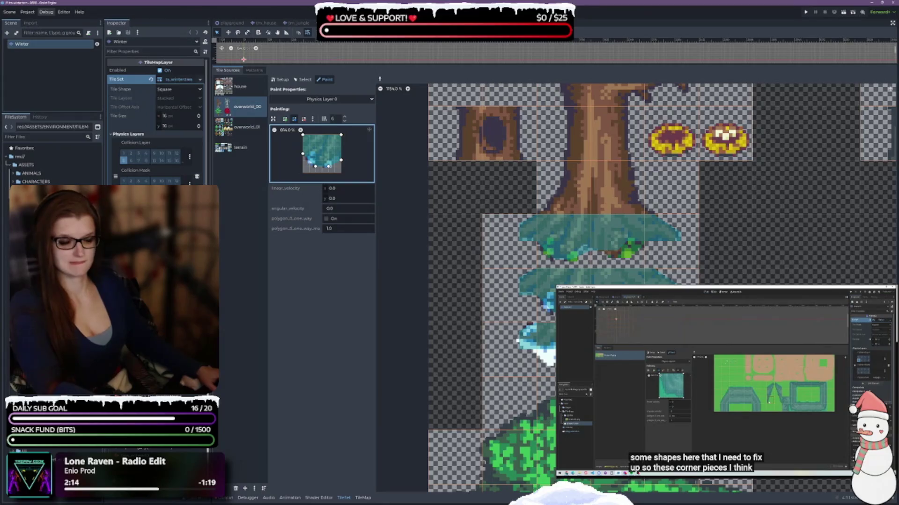
scroll(597, 388, up, 3)
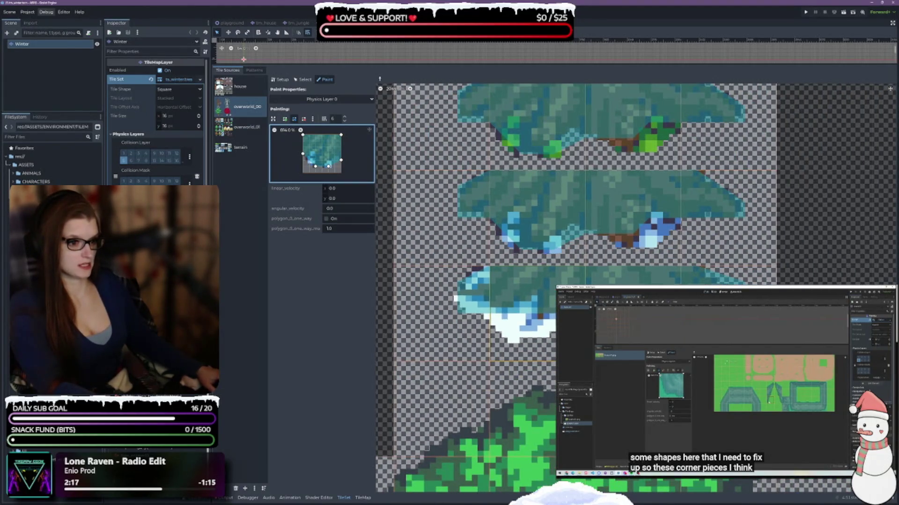
scroll(520, 337, down, 3)
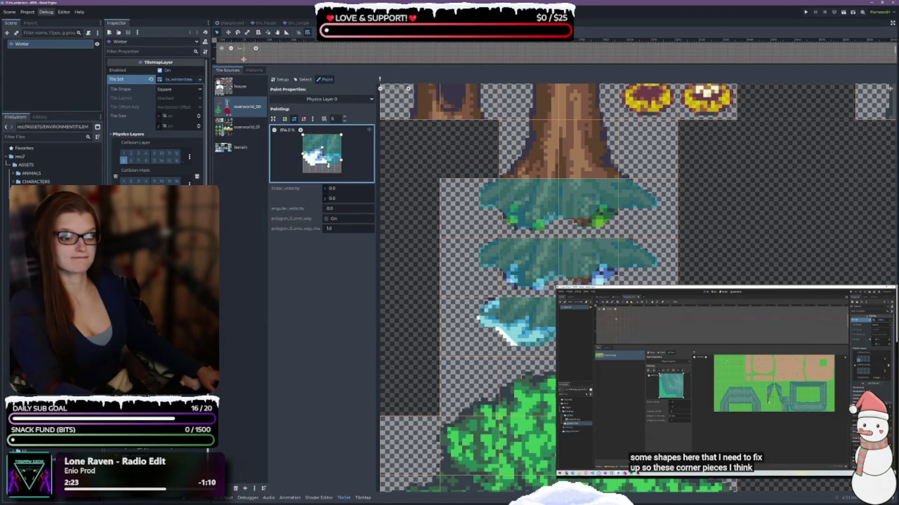
drag(341, 160, 341, 155)
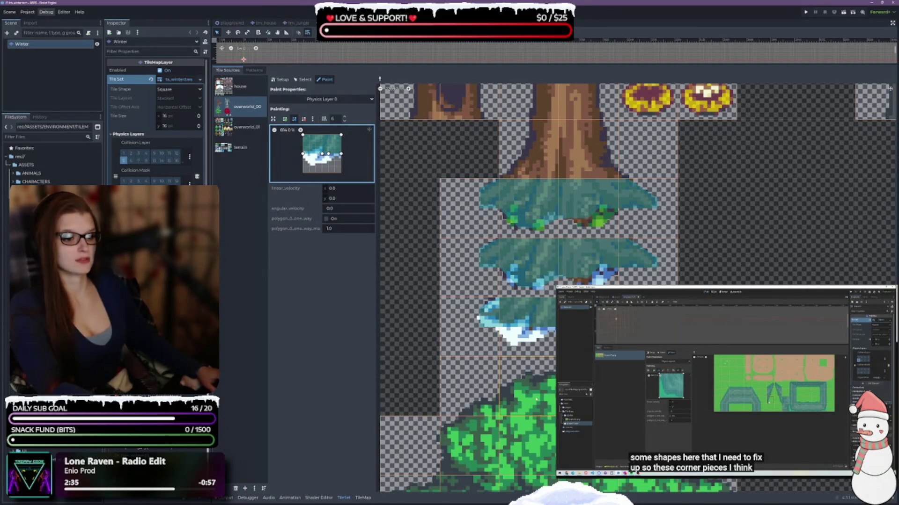
- Browse the tree tiles, then show the overworld_01 tile source atlas
scroll(636, 280, left, 5)
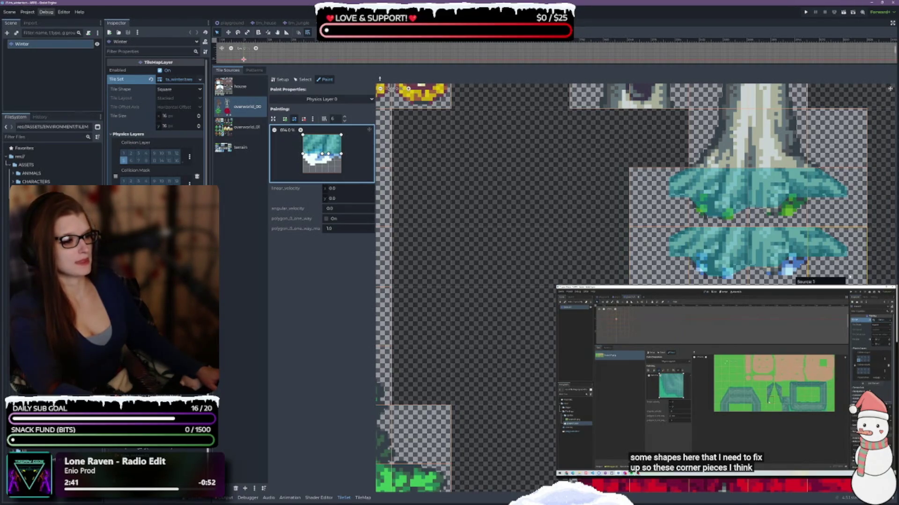
scroll(708, 281, down, 2)
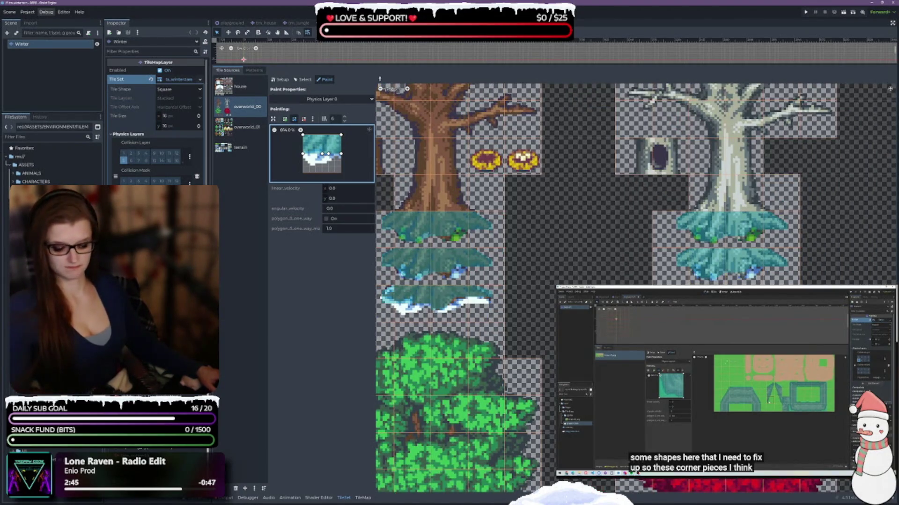
scroll(662, 279, down, 2)
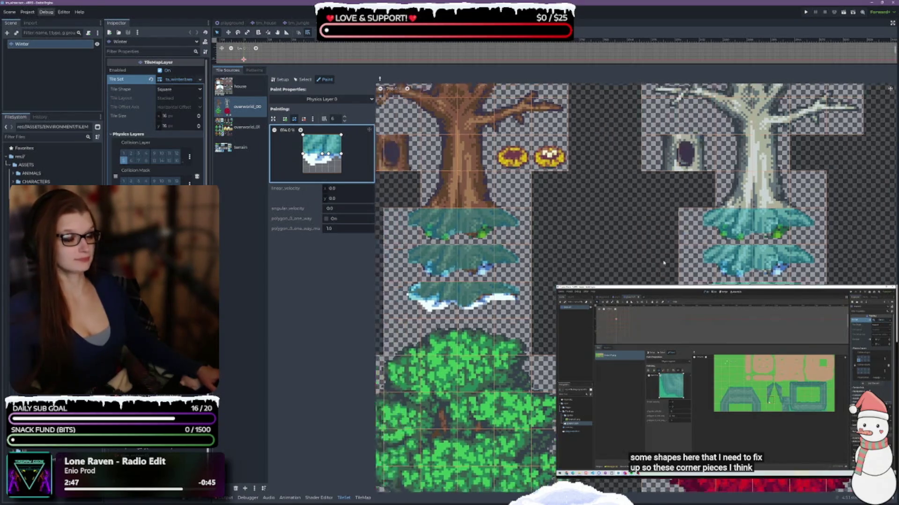
drag(683, 269, 611, 186)
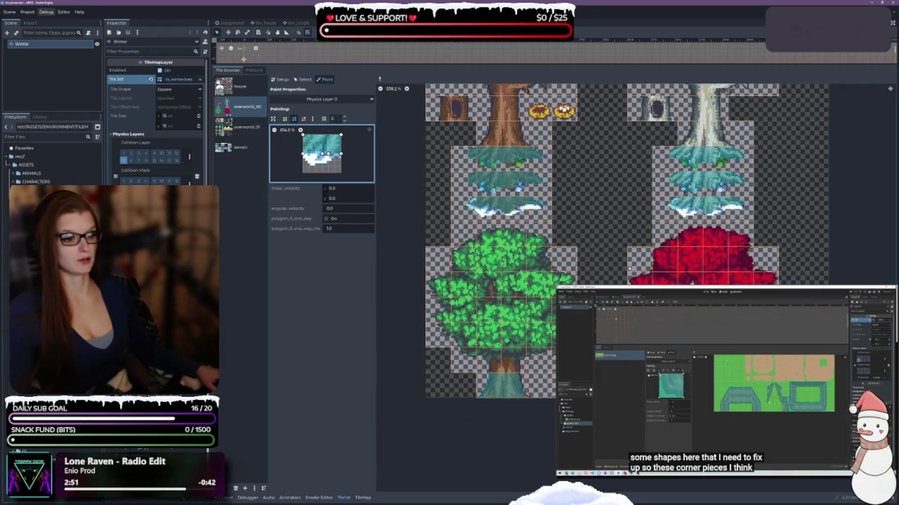
scroll(691, 234, down, 2)
drag(568, 413, 562, 244)
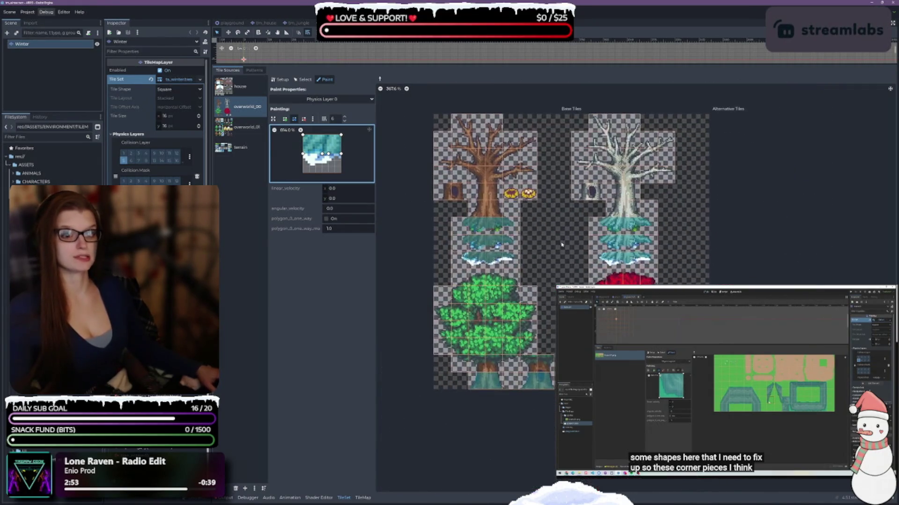
click(239, 134)
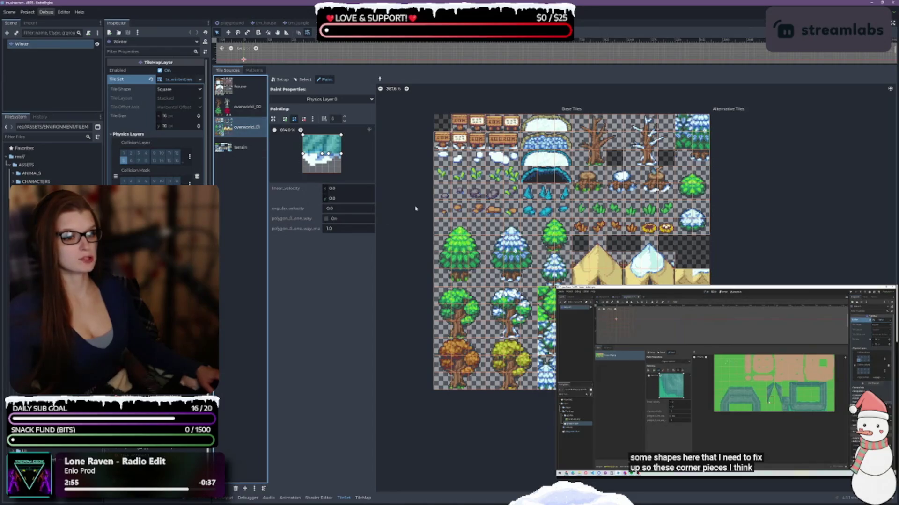
scroll(447, 260, up, 2)
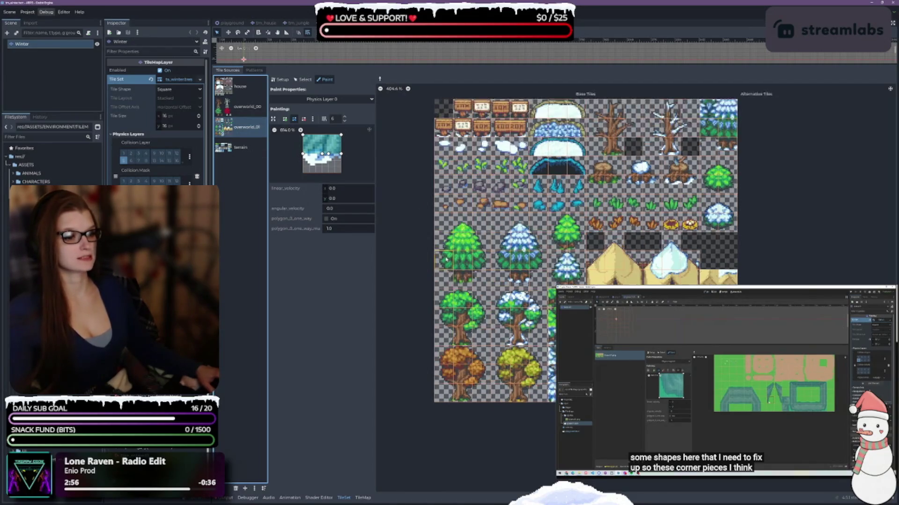
scroll(697, 276, down, 2)
scroll(656, 267, up, 2)
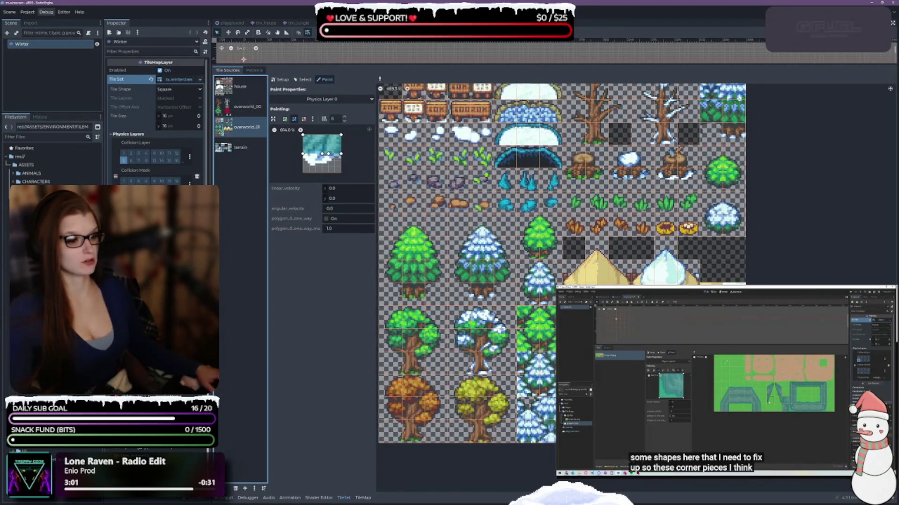
scroll(567, 289, up, 3)
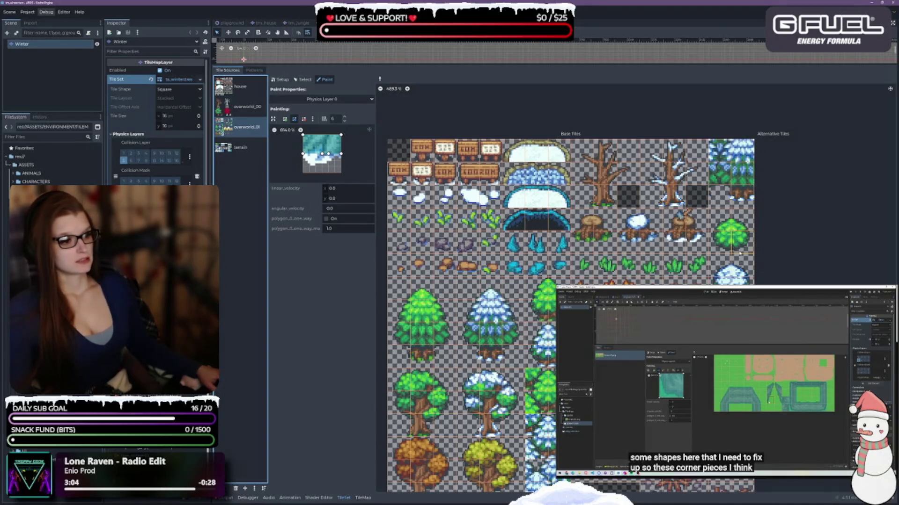
scroll(734, 250, up, 5)
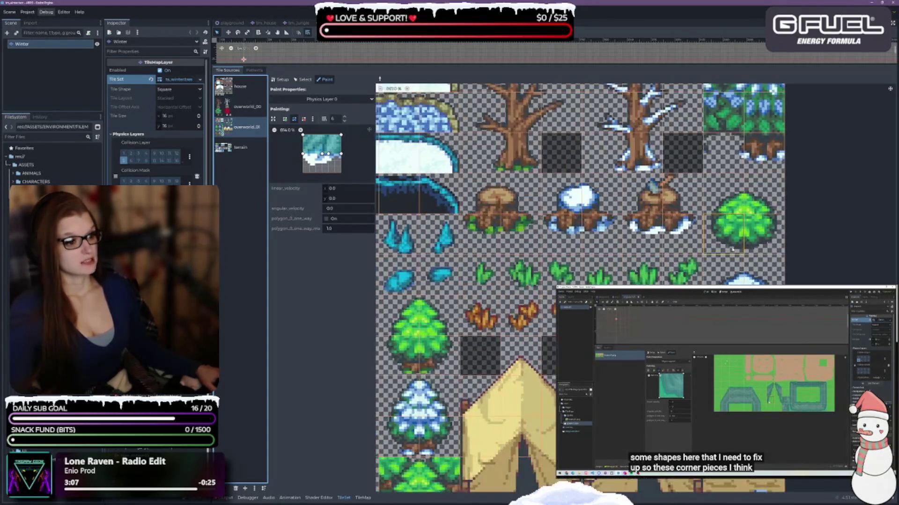
- Paint a collision shape onto a tile, erase it again, and show the terrain atlas
click(304, 119)
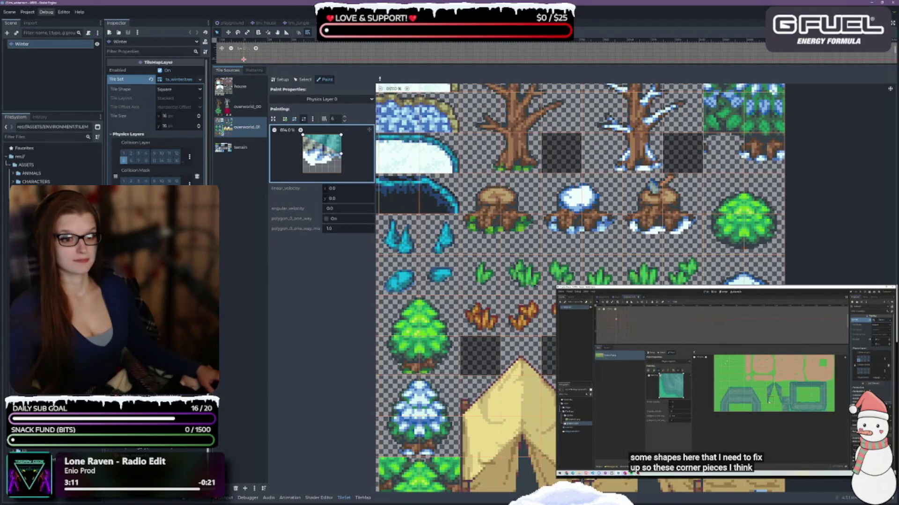
right_click(341, 155)
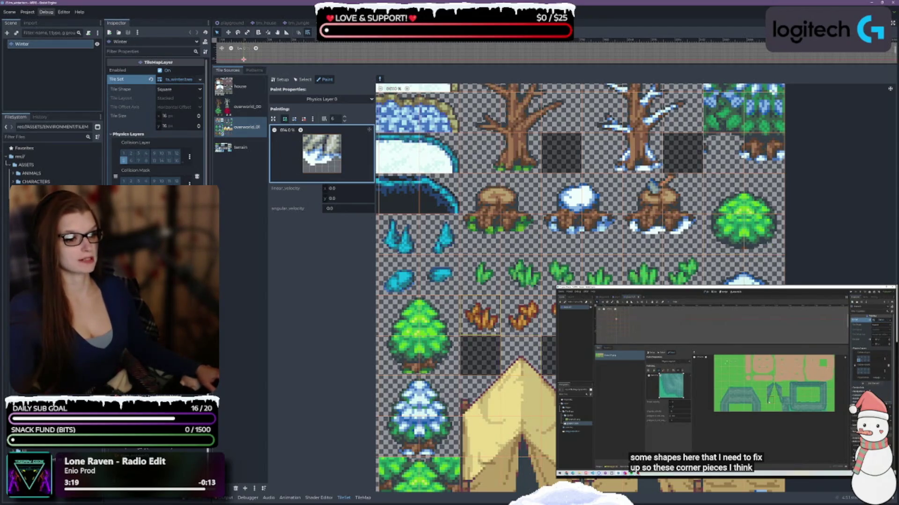
scroll(520, 355, down, 5)
click(240, 148)
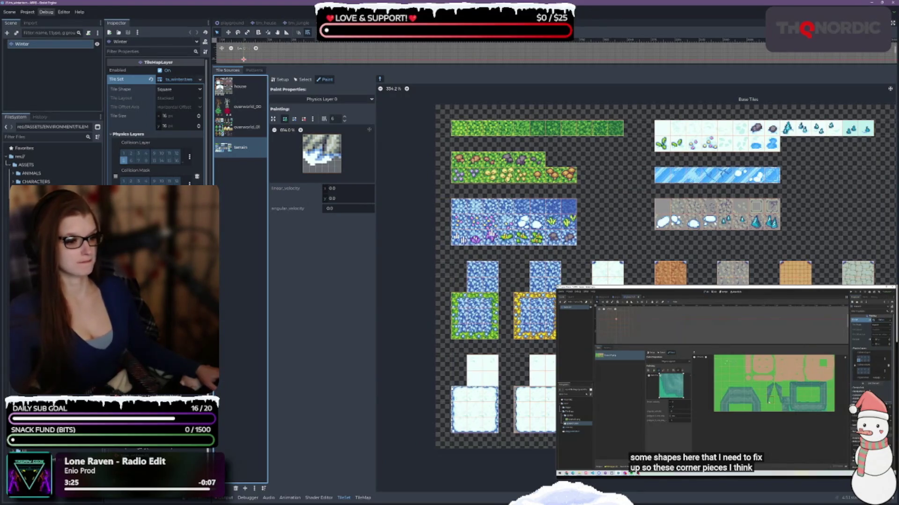
- Open the Terrain tilemap scene and cycle through the scene tabs to the Ashlands tilemap
scroll(512, 405, right, 5)
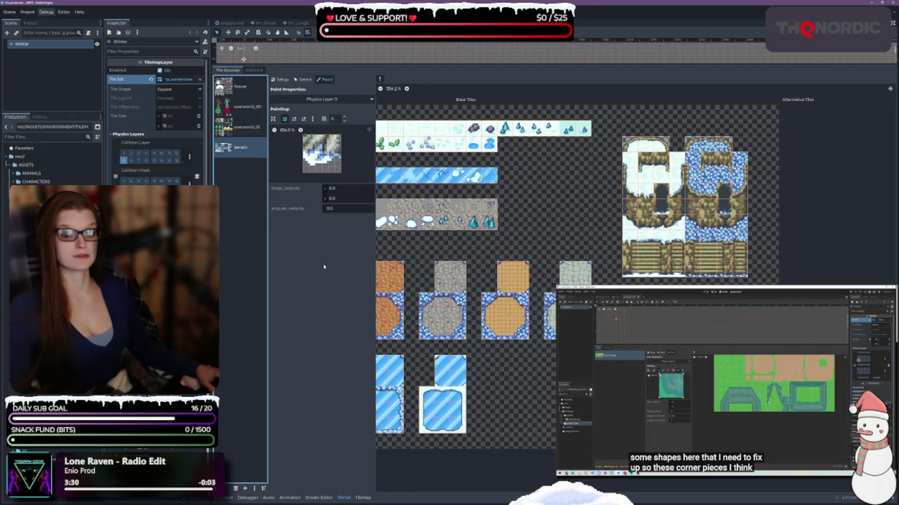
double_click(52, 215)
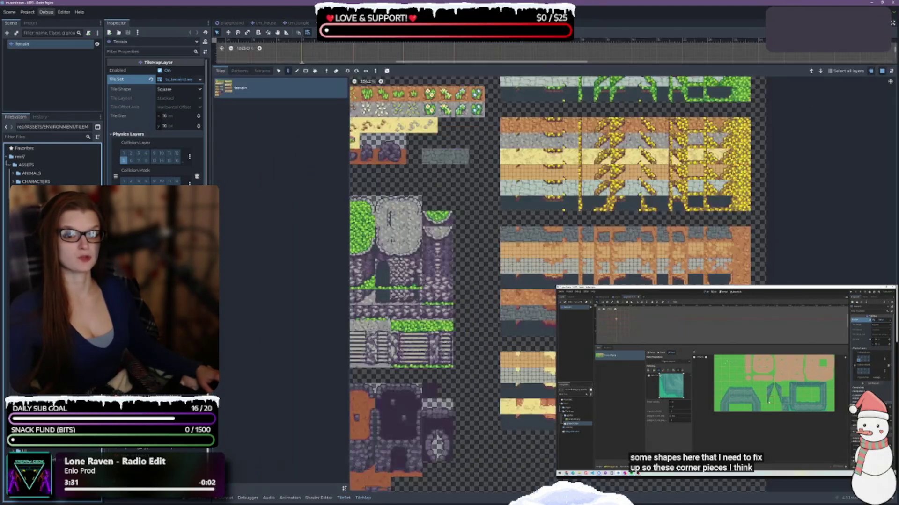
key(ctrl+Tab)
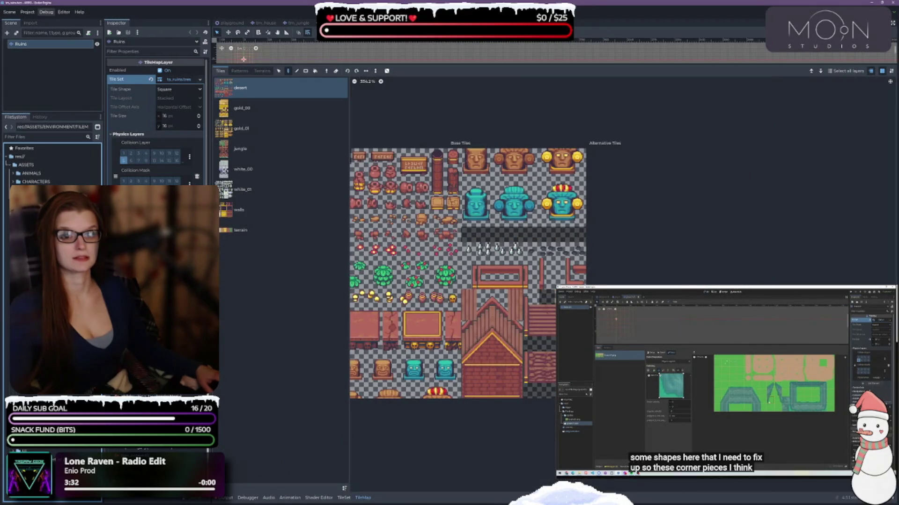
key(ctrl+Tab)
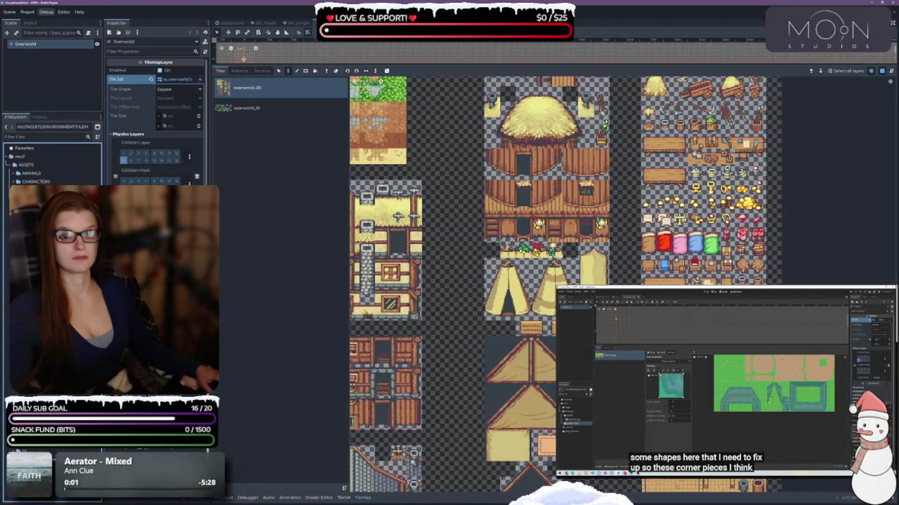
key(ctrl+Tab)
key(ctrl+shift+Tab)
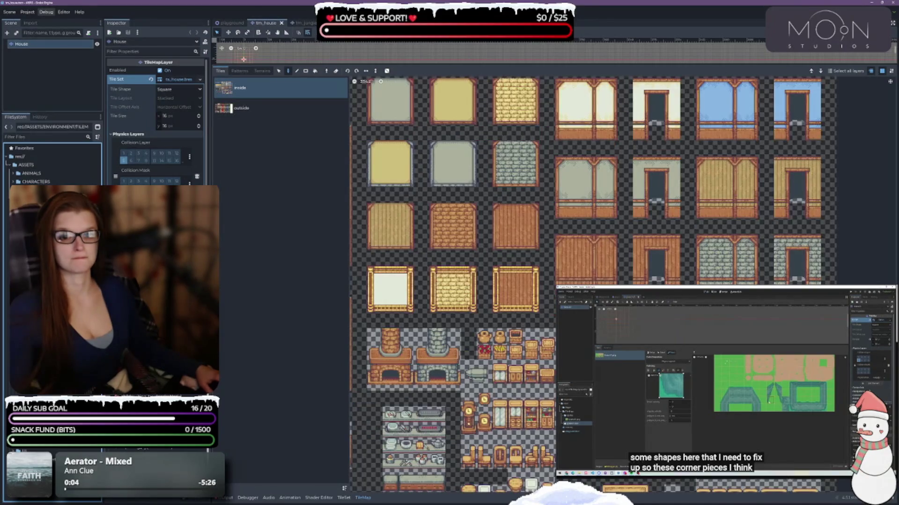
key(ctrl+Tab)
key(ctrl+Tab)
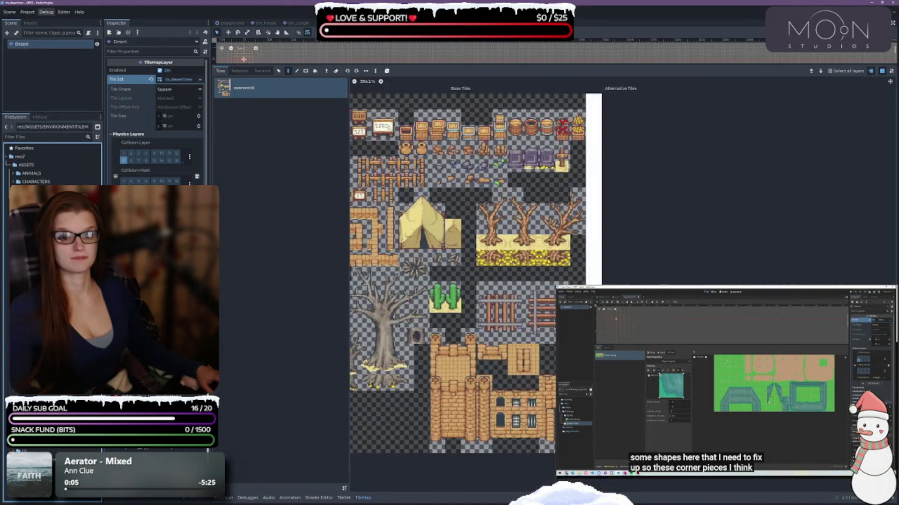
key(ctrl+Tab)
key(ctrl+Tab)
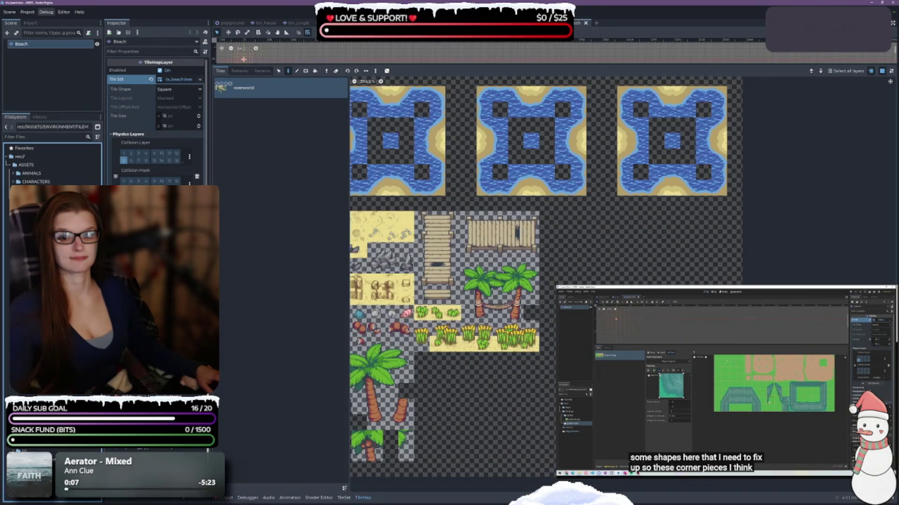
key(ctrl+Tab)
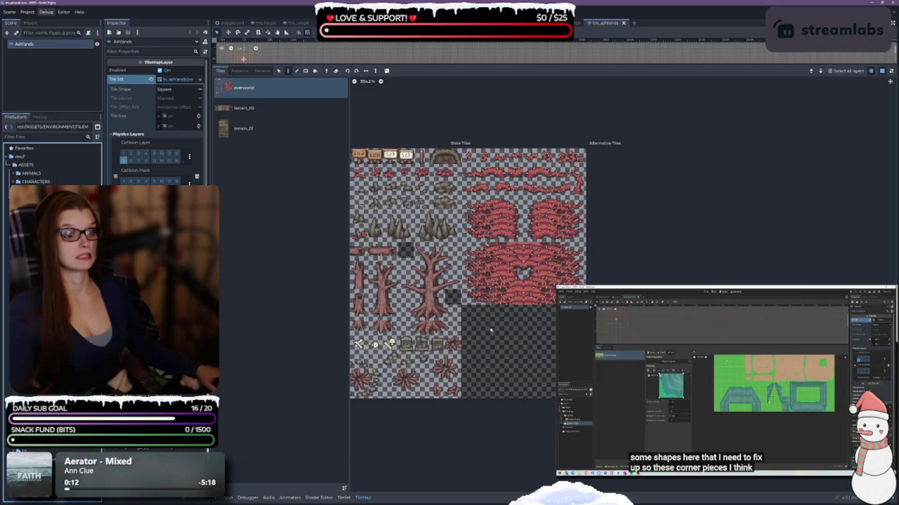
- Enlarge the 2D viewport above a shorter tile panel
scroll(490, 331, down, 3)
scroll(515, 294, up, 2)
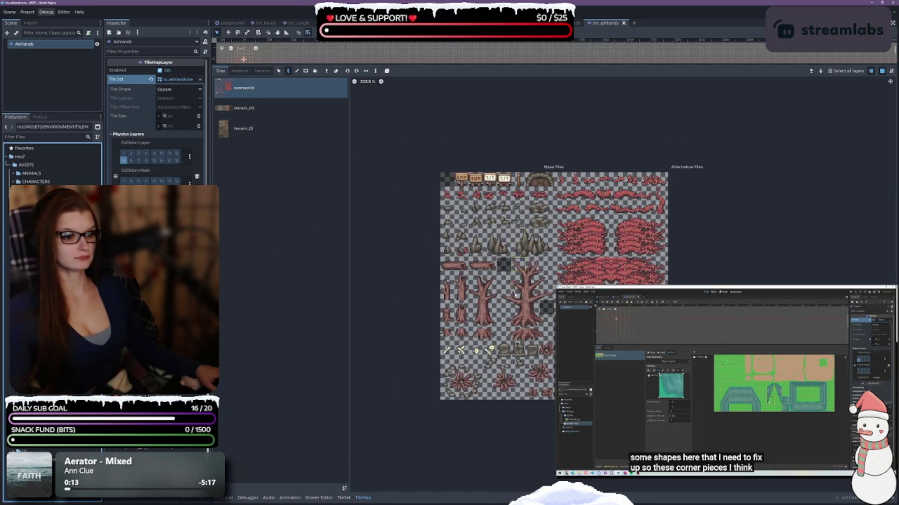
drag(425, 64, 424, 310)
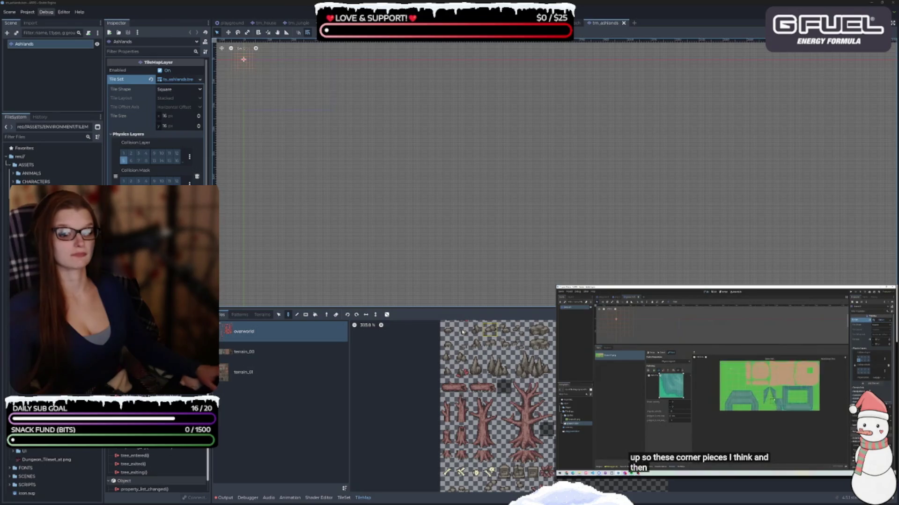
- Close the tm_house, jungle, overworld, desert, beach, ashlands, empty and ruins scene tabs
click(373, 221)
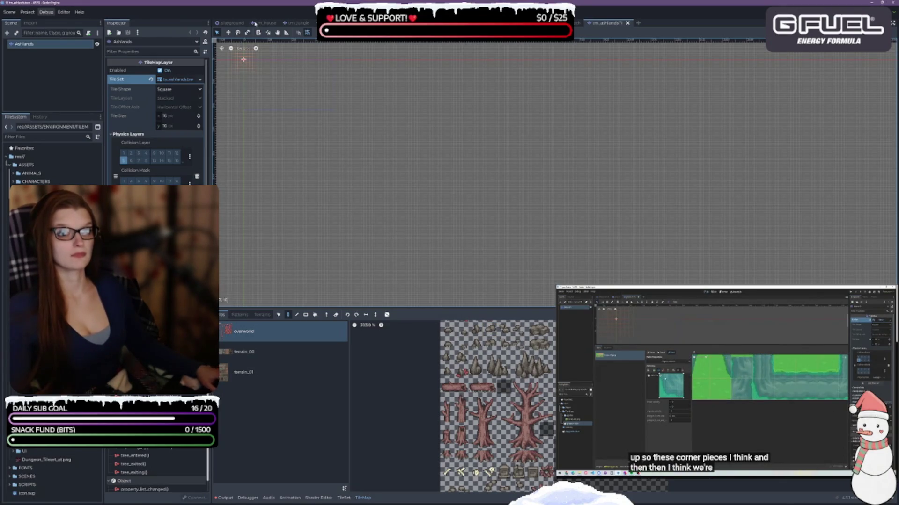
click(255, 23)
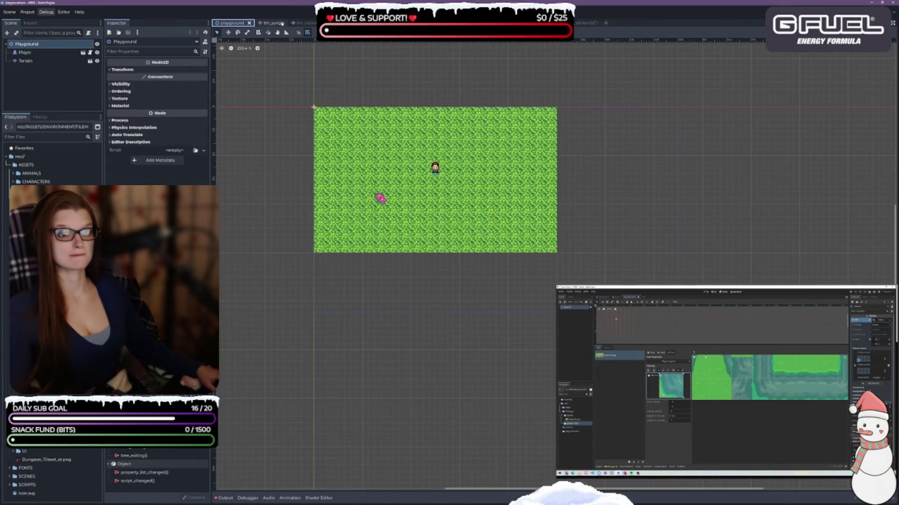
click(282, 23)
click(282, 23)
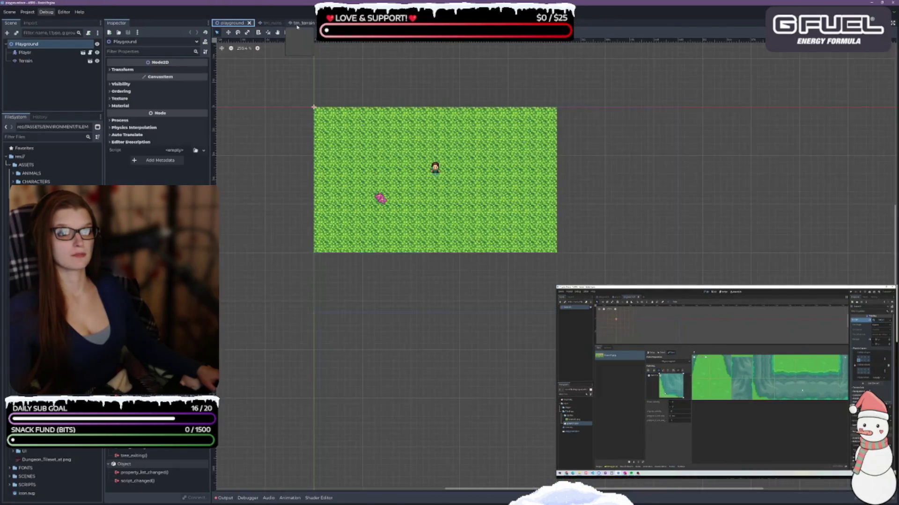
click(291, 23)
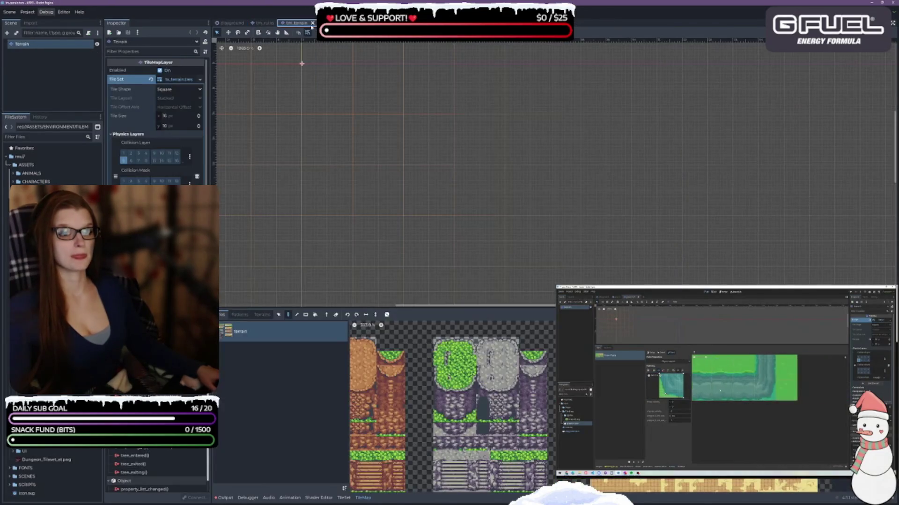
click(312, 23)
click(312, 23)
click(313, 23)
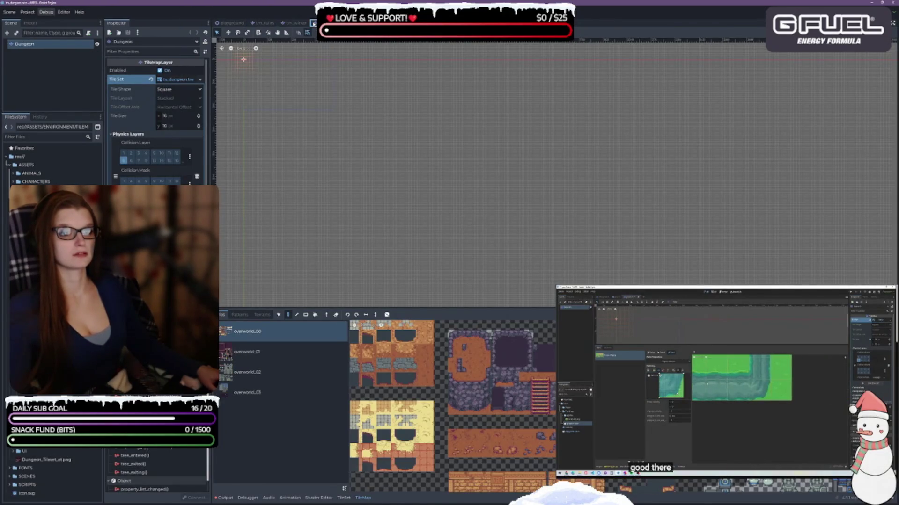
click(312, 23)
click(312, 23)
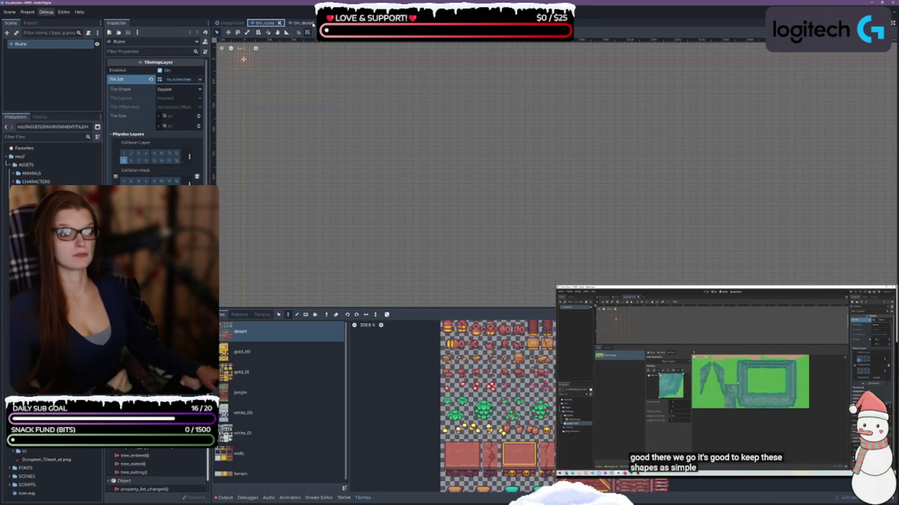
click(312, 23)
click(313, 23)
click(312, 23)
click(312, 23)
click(312, 23)
click(312, 23)
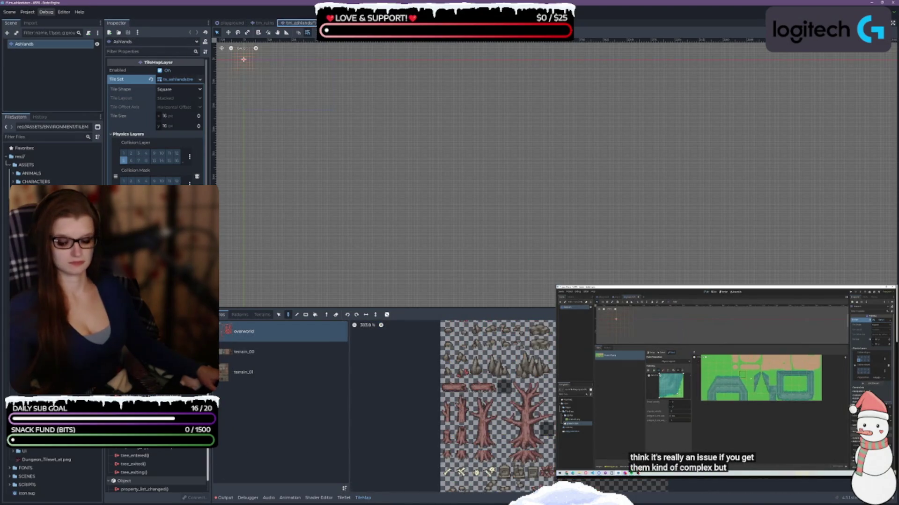
click(312, 23)
click(301, 23)
click(301, 23)
click(280, 23)
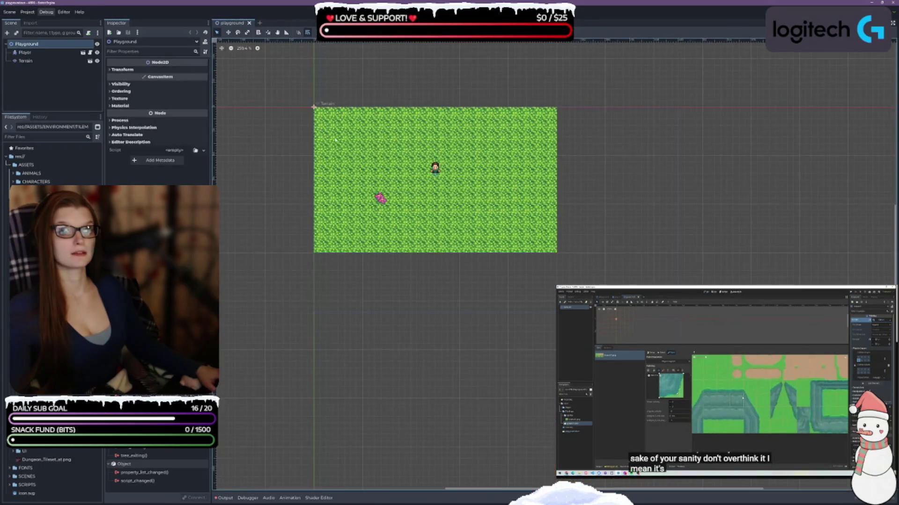
right_click(466, 262)
click(389, 313)
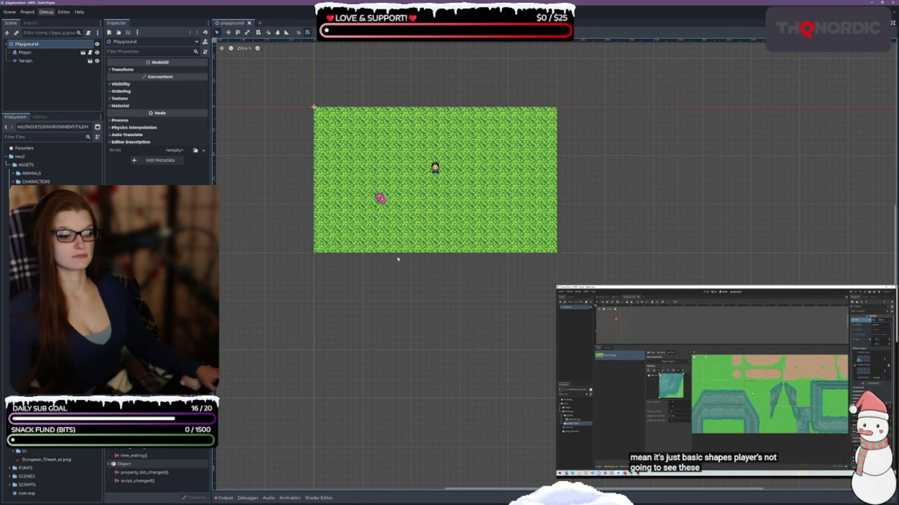
scroll(367, 279, up, 2)
scroll(378, 153, up, 5)
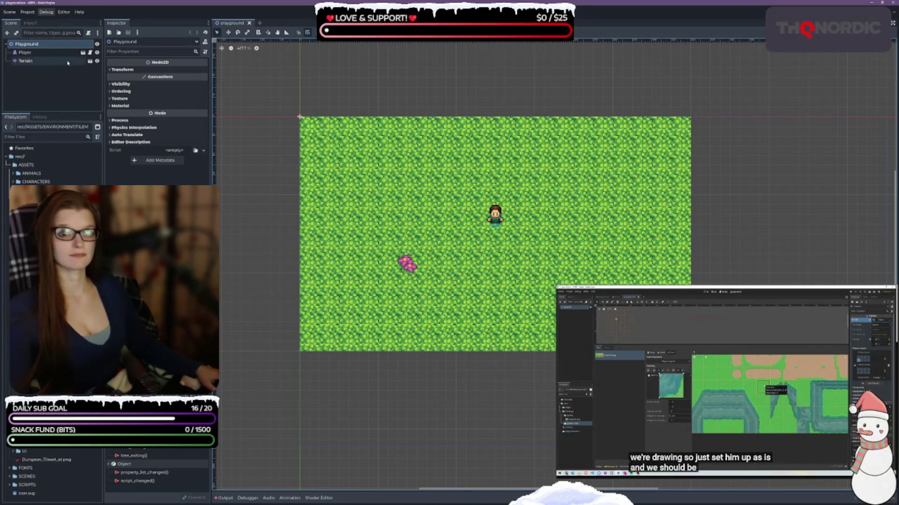
click(40, 66)
click(37, 62)
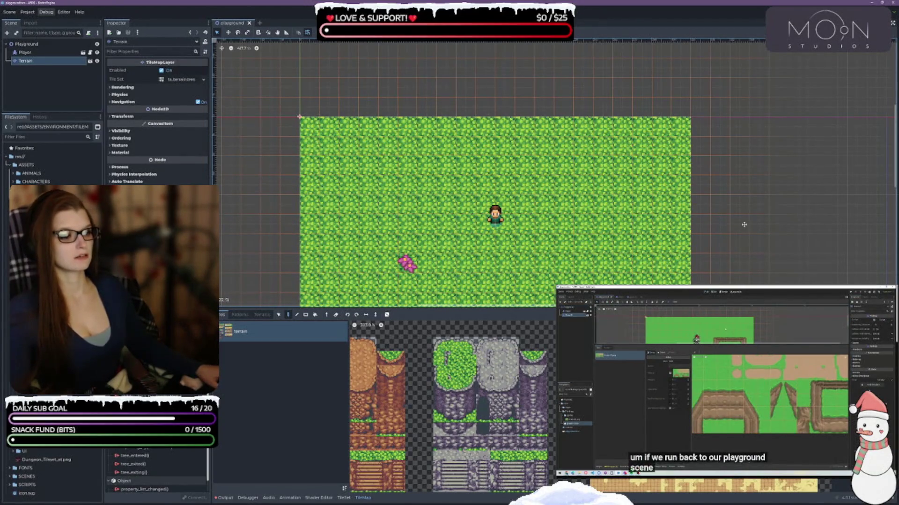
scroll(720, 176, down, 2)
scroll(453, 406, down, 5)
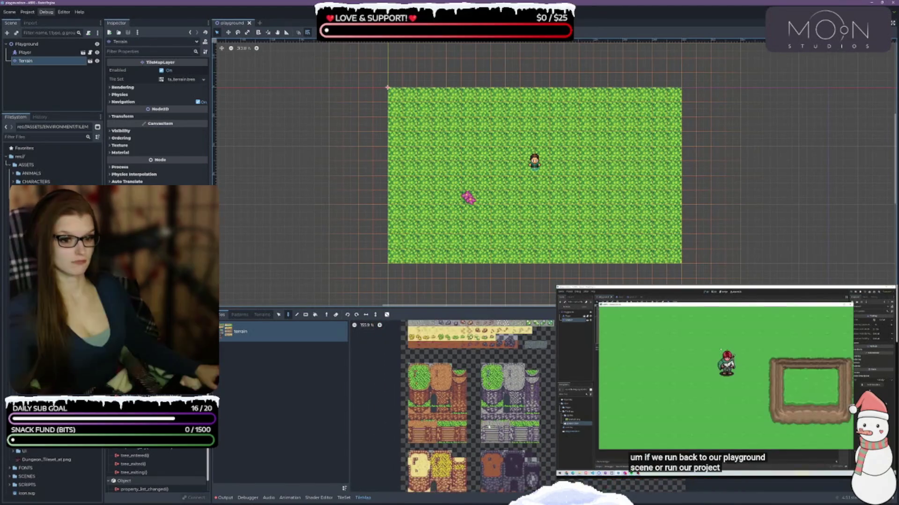
scroll(453, 406, up, 5)
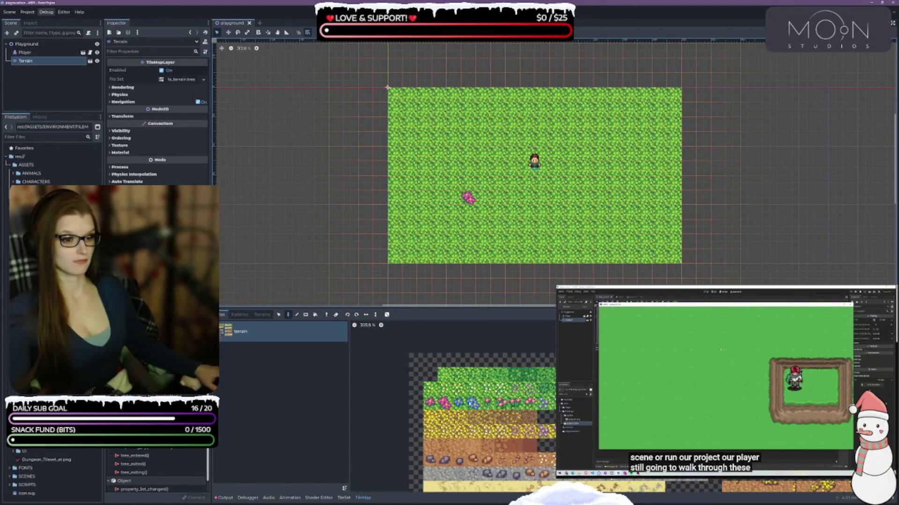
scroll(529, 443, up, 2)
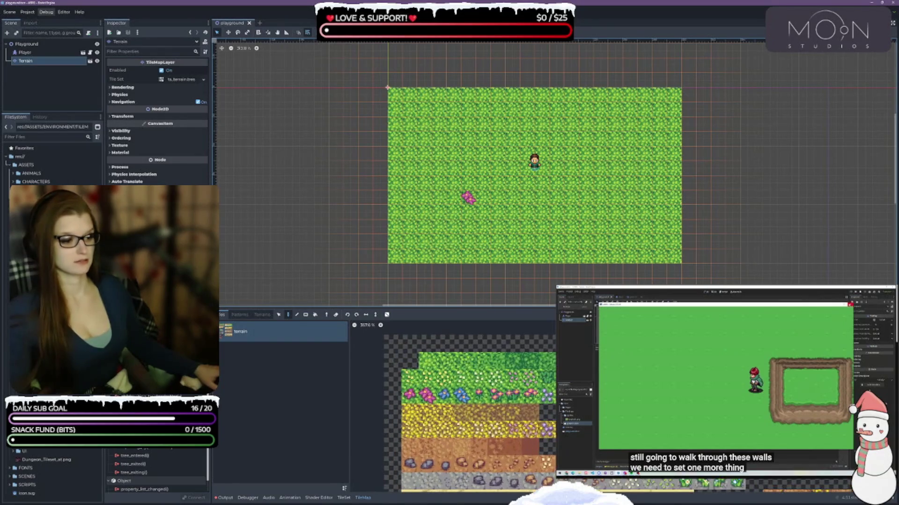
drag(553, 309, 552, 279)
click(64, 101)
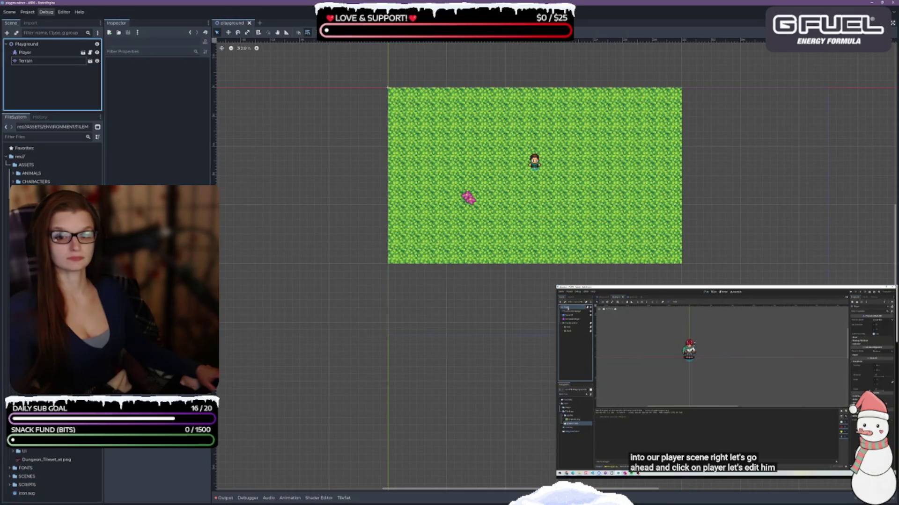
- Open player.tscn and enable the Walls bit in the Player body's collision mask
click(9, 476)
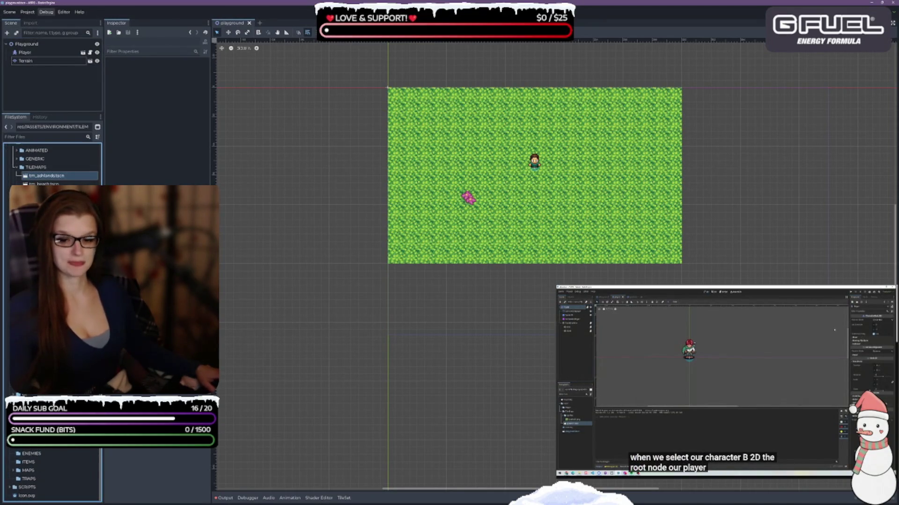
double_click(42, 445)
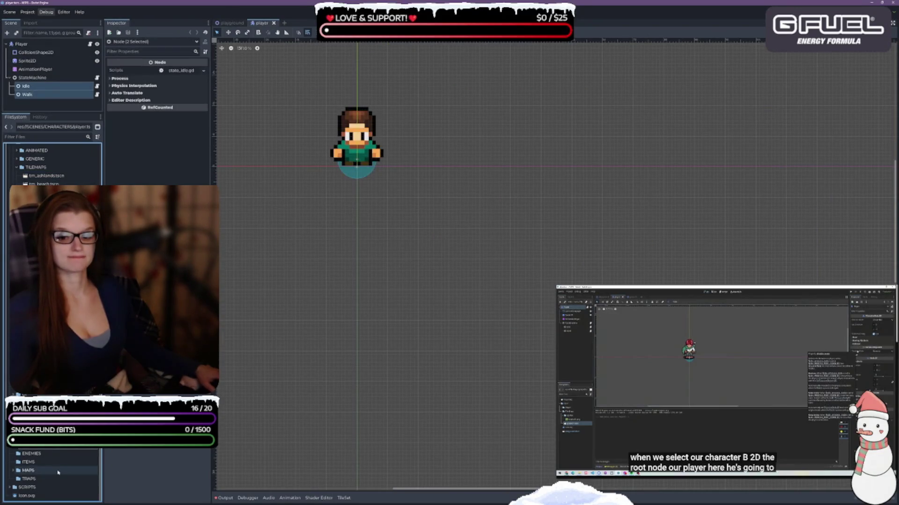
click(21, 43)
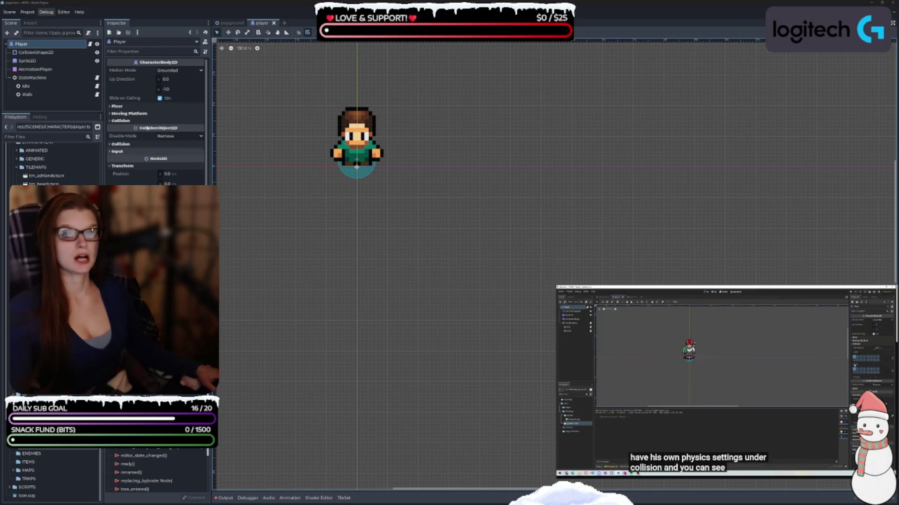
click(117, 144)
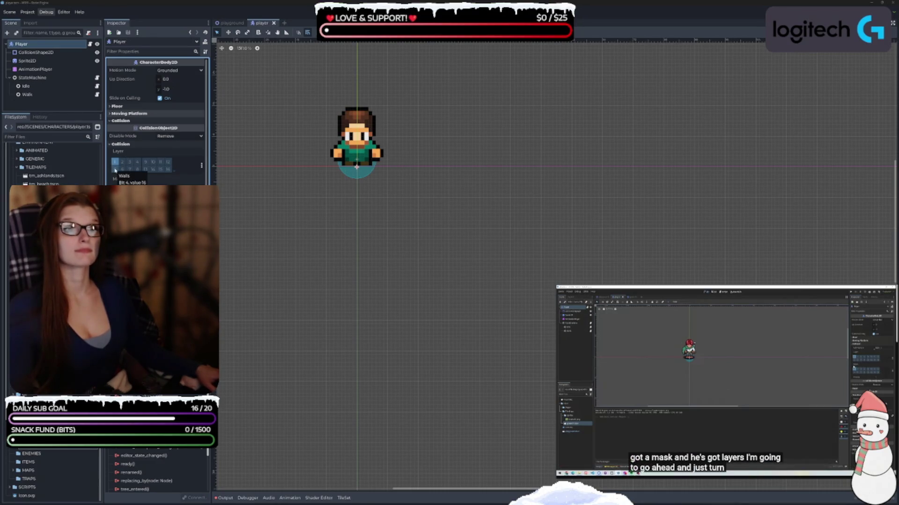
click(115, 187)
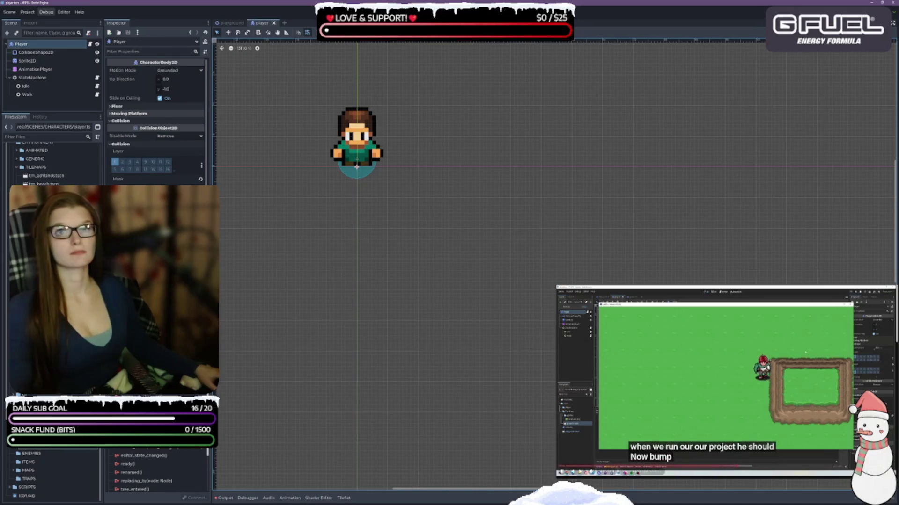
- Return to Playground, select the Terrain layer and choose the TileMap Paint tool
click(231, 22)
scroll(484, 220, up, 1)
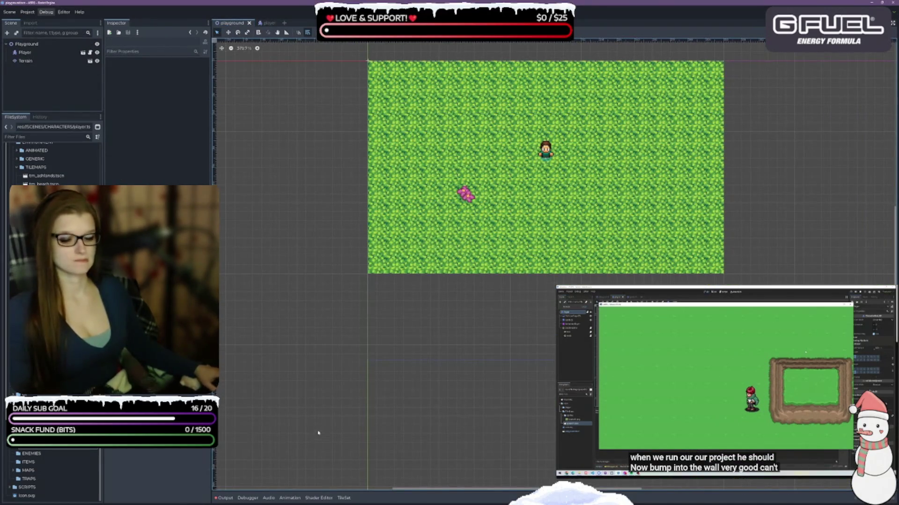
click(25, 60)
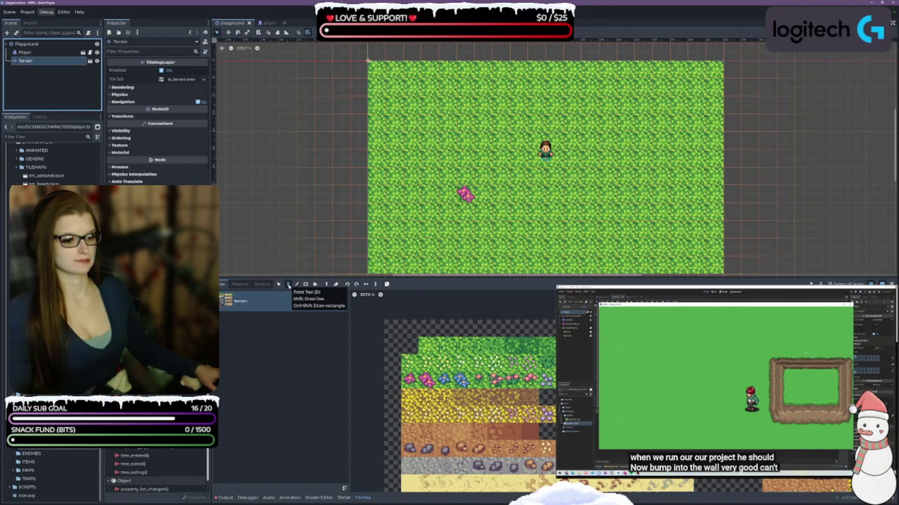
click(288, 284)
scroll(508, 409, down, 5)
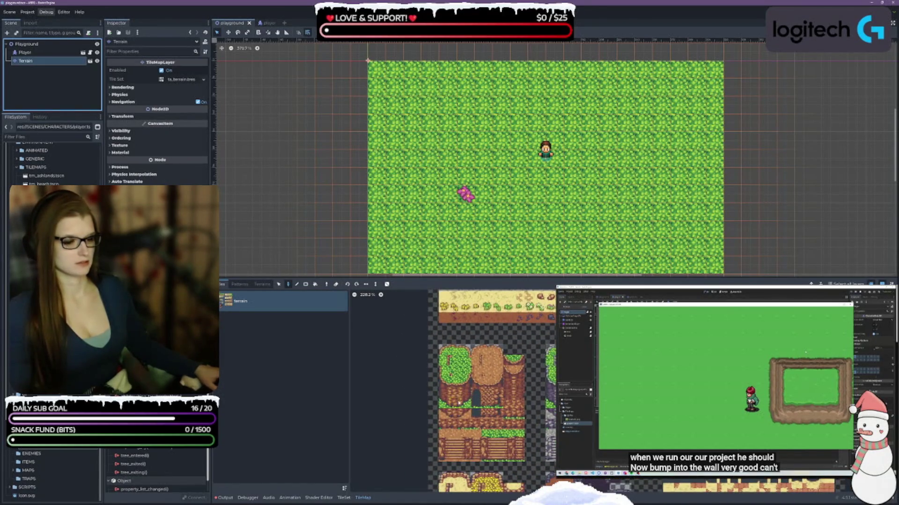
click(343, 498)
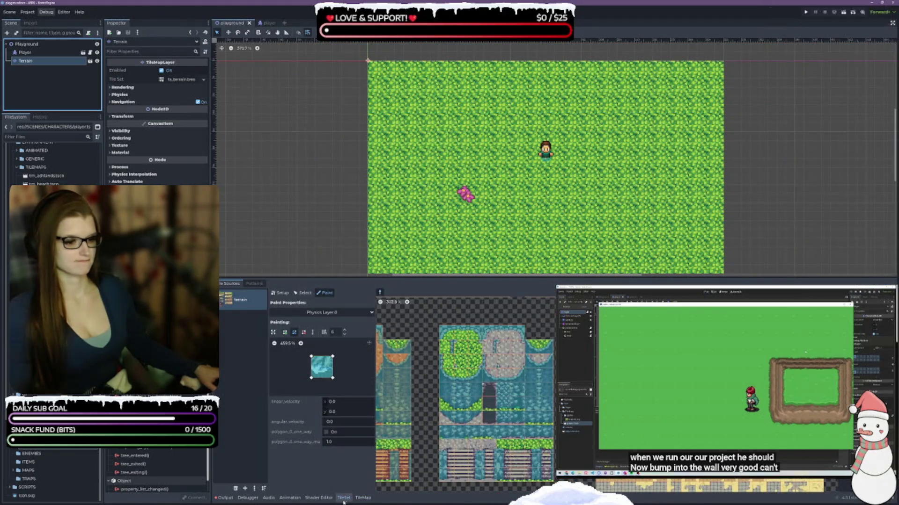
click(363, 497)
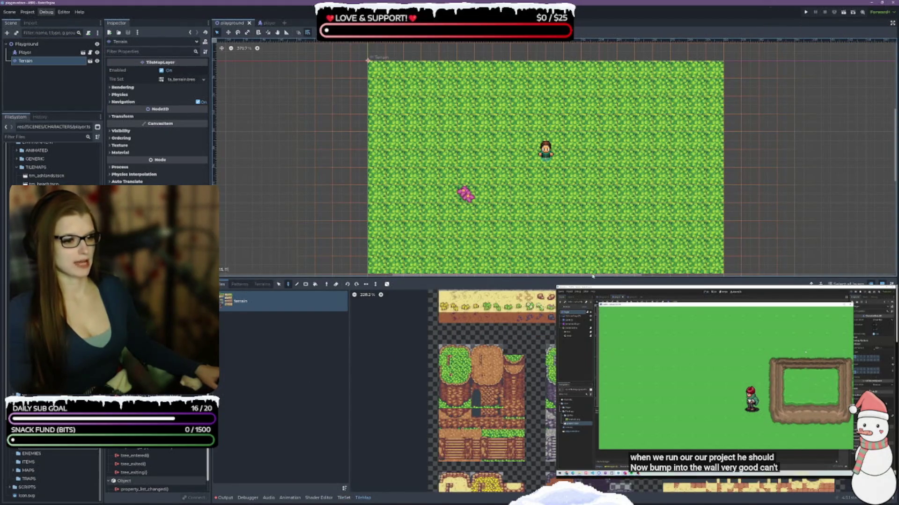
- Paint the first vertical cliff tile strips on the right side of the grass
drag(582, 278, 582, 302)
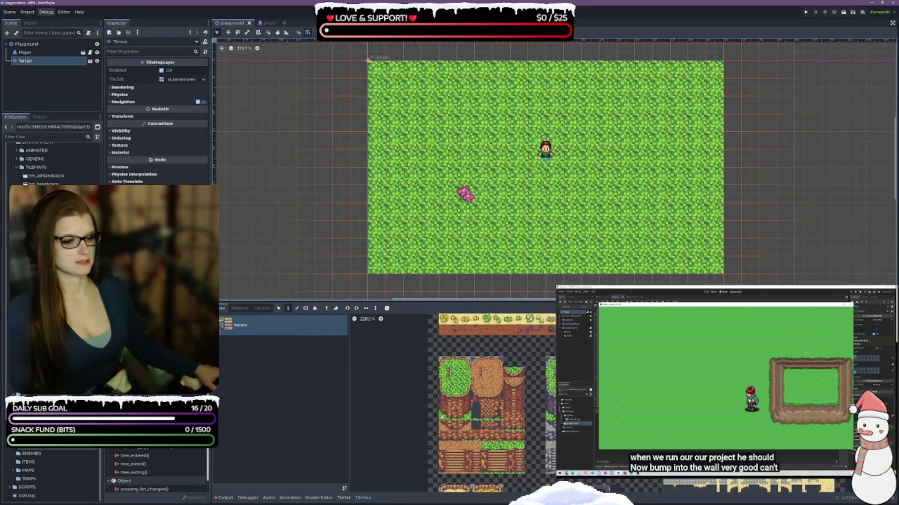
drag(442, 415, 443, 389)
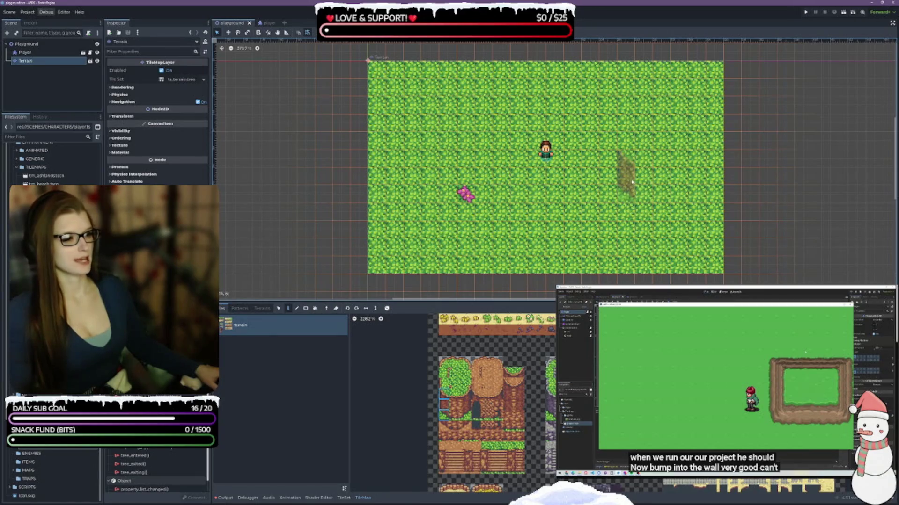
click(646, 190)
mouse_move(455, 390)
mouse_down()
mouse_move(455, 419)
mouse_move(444, 404)
mouse_move(444, 419)
mouse_up()
click(660, 204)
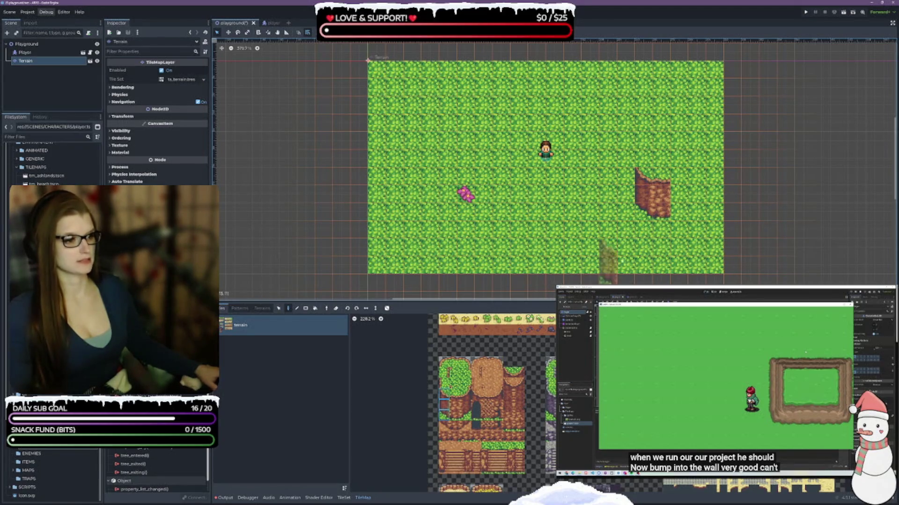
click(679, 205)
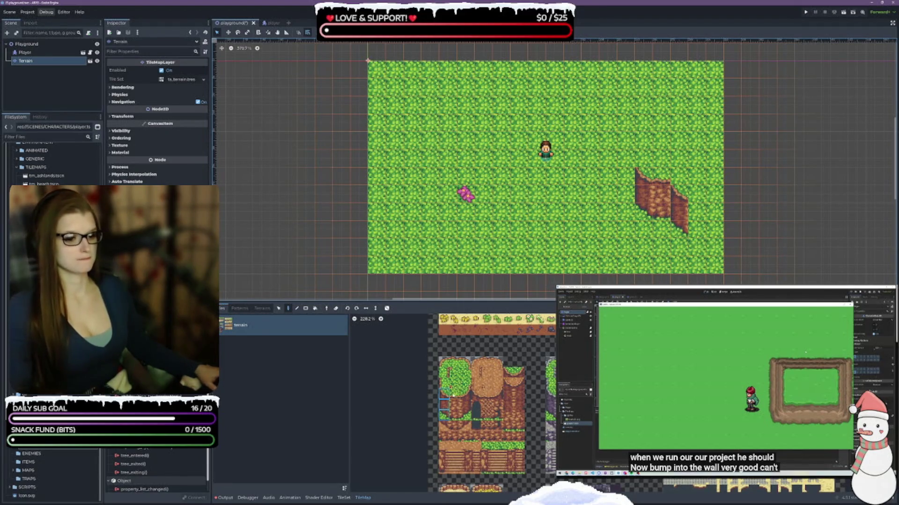
- Extend the cliff wall right with three-tile columns, save the scene, and erase a stray tile
scroll(445, 388, up, 3)
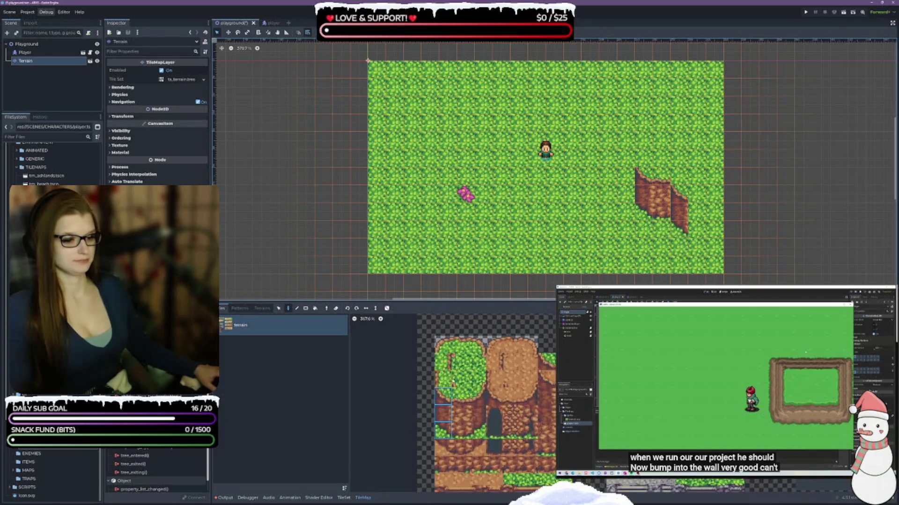
click(443, 361)
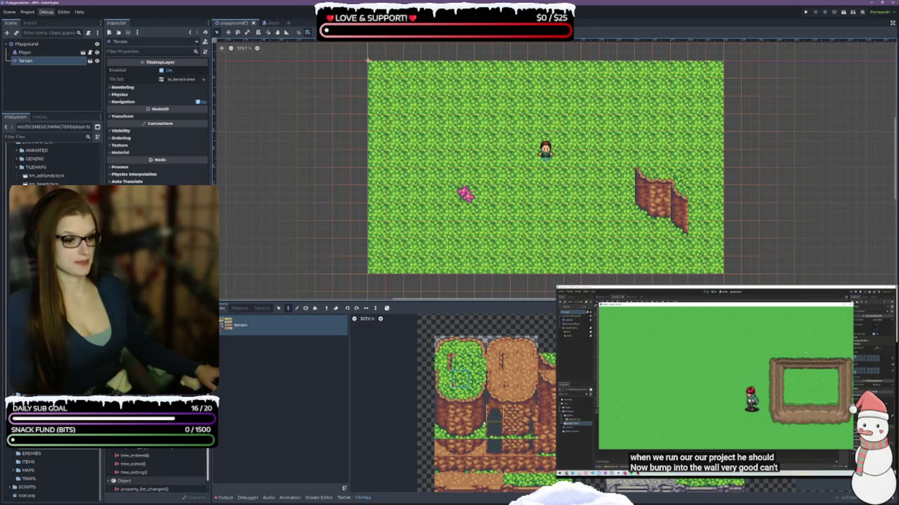
drag(460, 393, 460, 430)
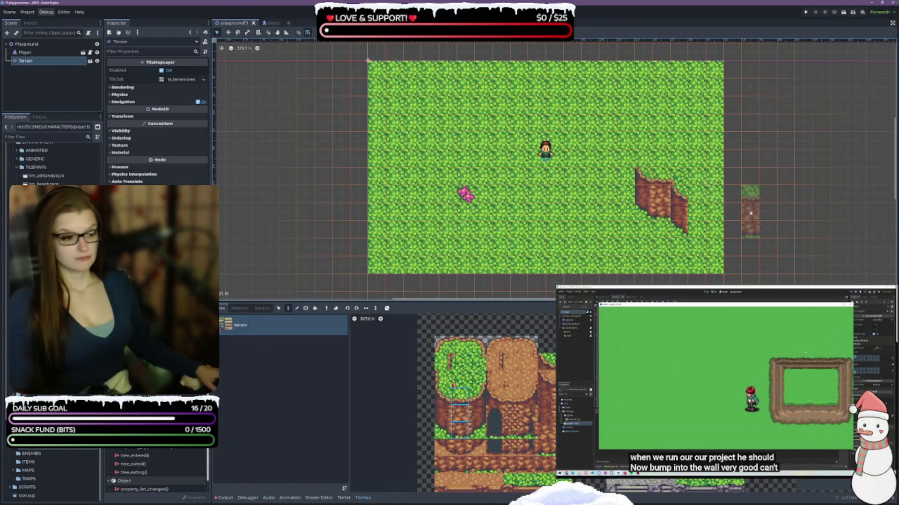
click(695, 217)
click(713, 218)
key(ctrl+s)
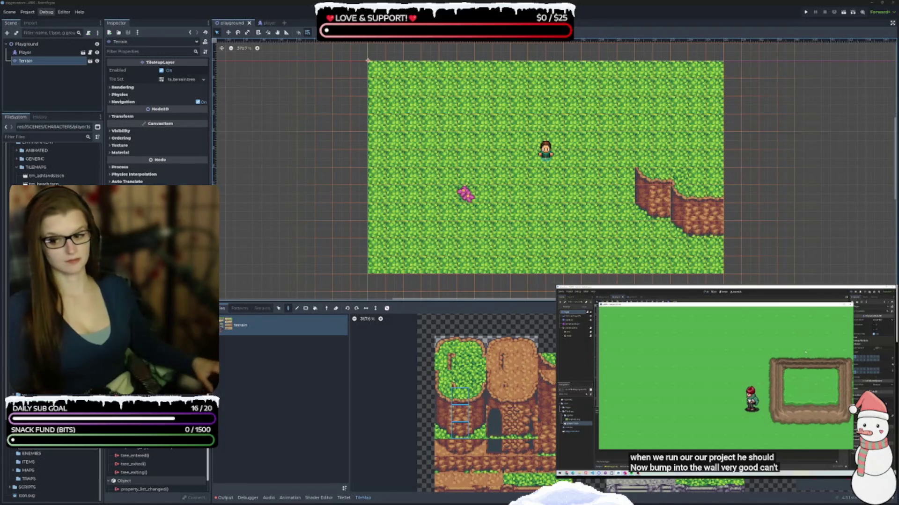
right_click(780, 240)
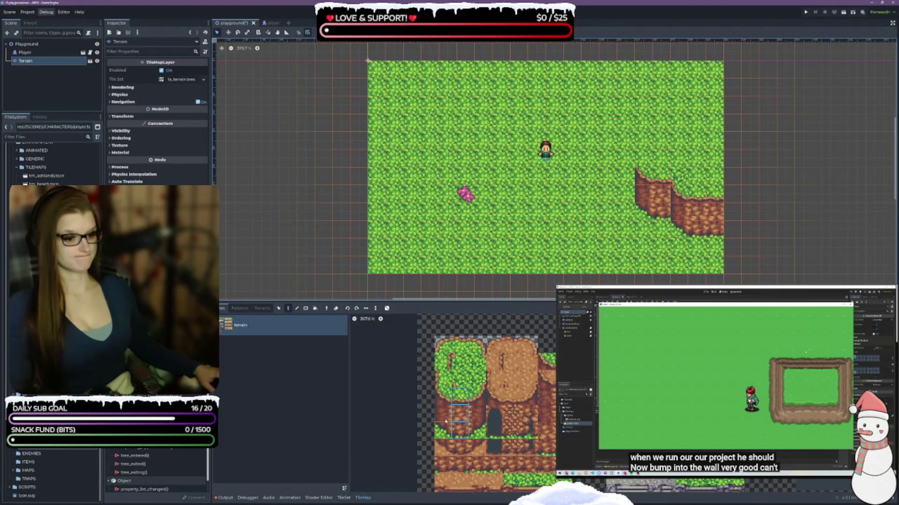
- Extend the right-hand cliff upward and paint three cliff-wall columns stepping up-left to the top edge
click(444, 379)
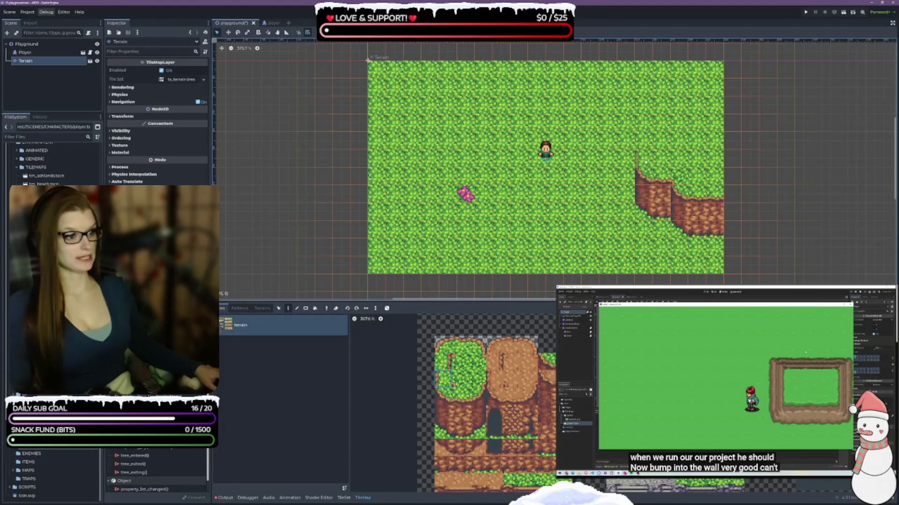
drag(640, 145, 638, 116)
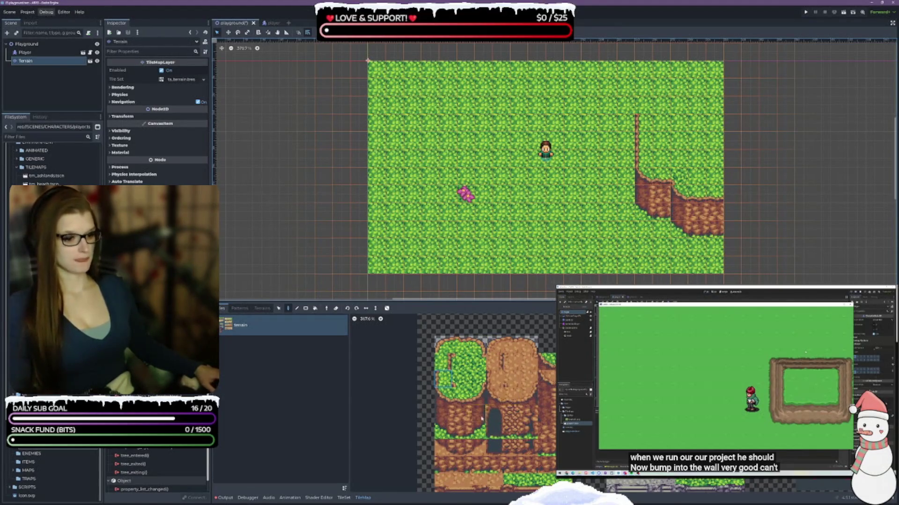
scroll(542, 418, down, 3)
scroll(542, 418, up, 3)
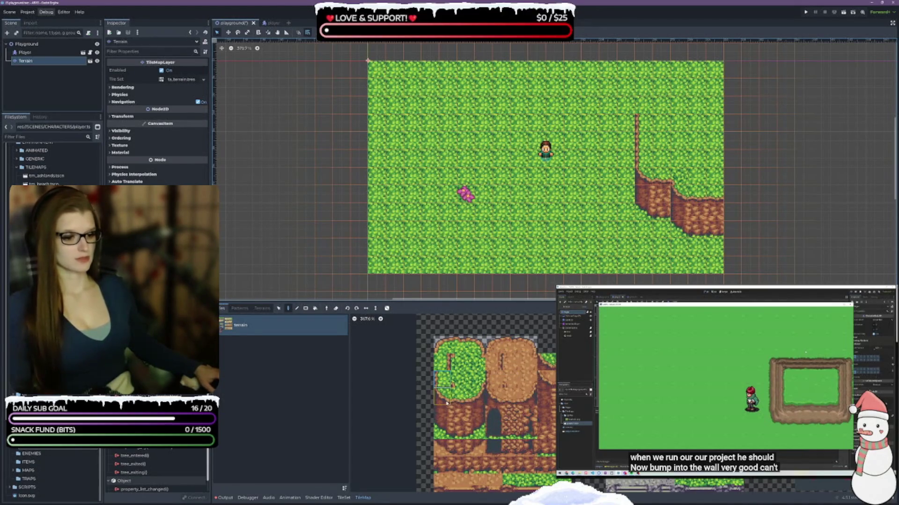
drag(444, 397, 445, 432)
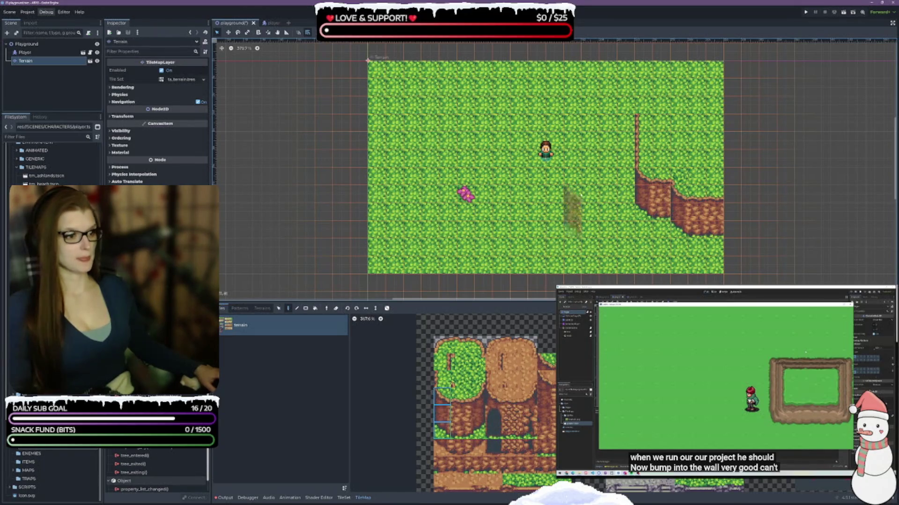
click(624, 120)
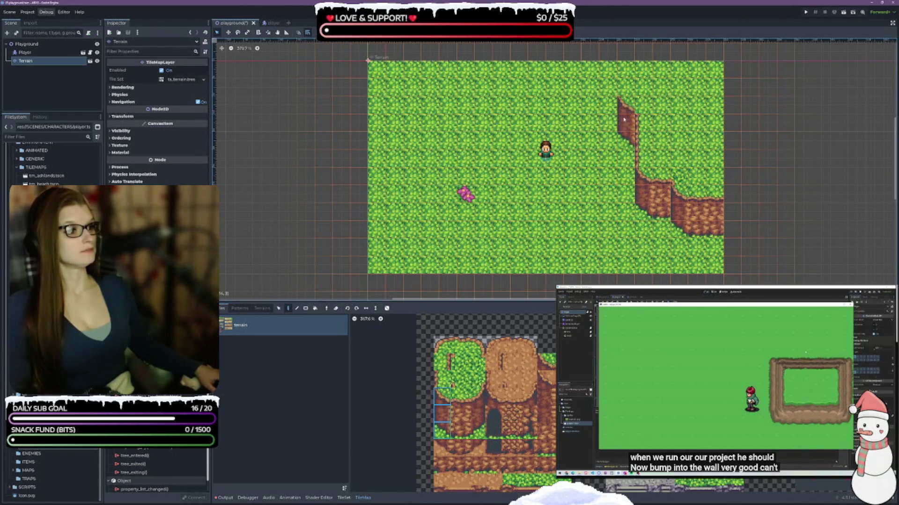
drag(459, 395, 460, 431)
click(607, 110)
drag(442, 395, 441, 432)
click(590, 104)
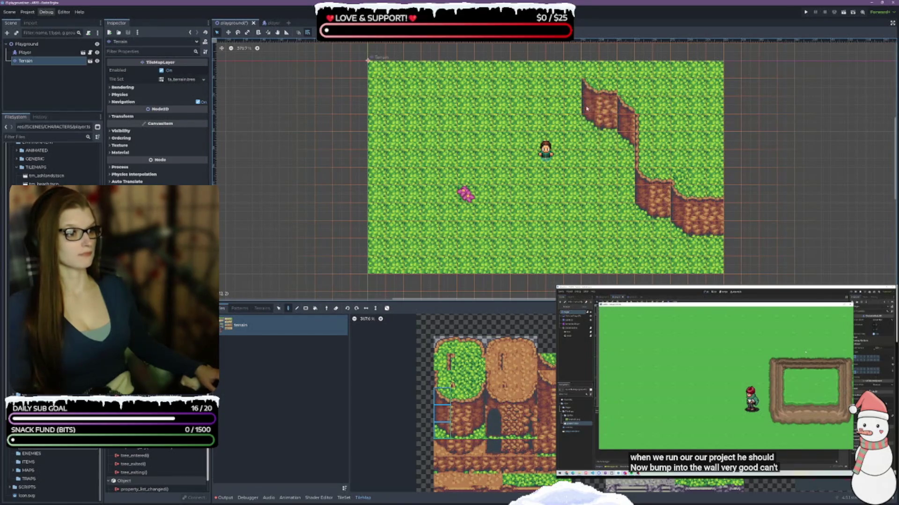
- Add cliff-top grass tiles above the new wall and save the playground scene
click(441, 378)
click(590, 70)
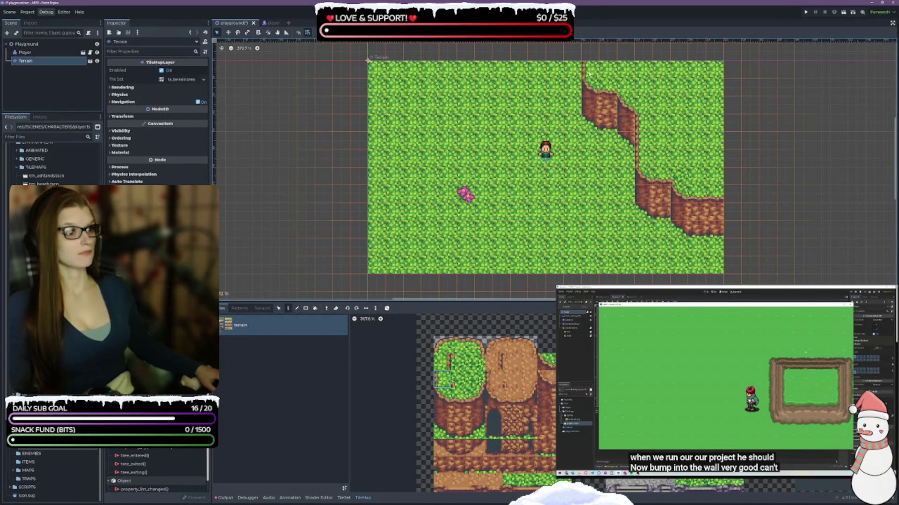
click(460, 379)
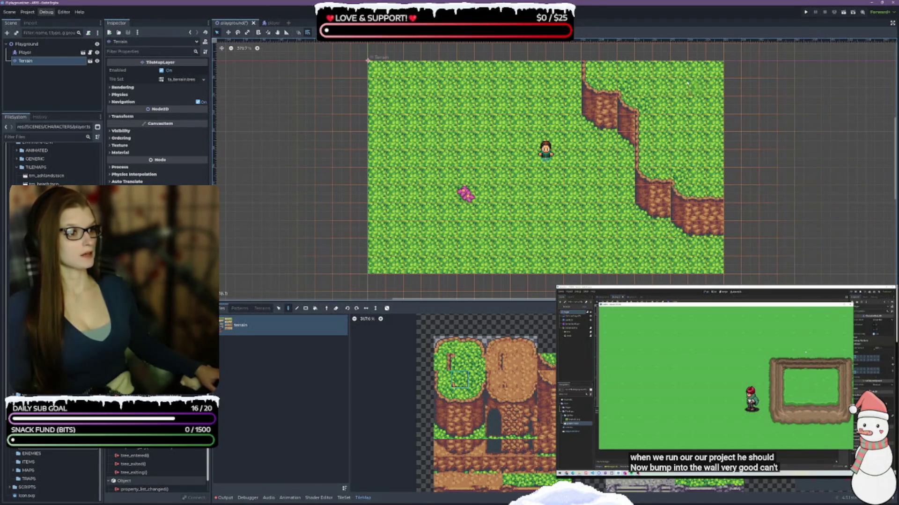
key(ctrl+s)
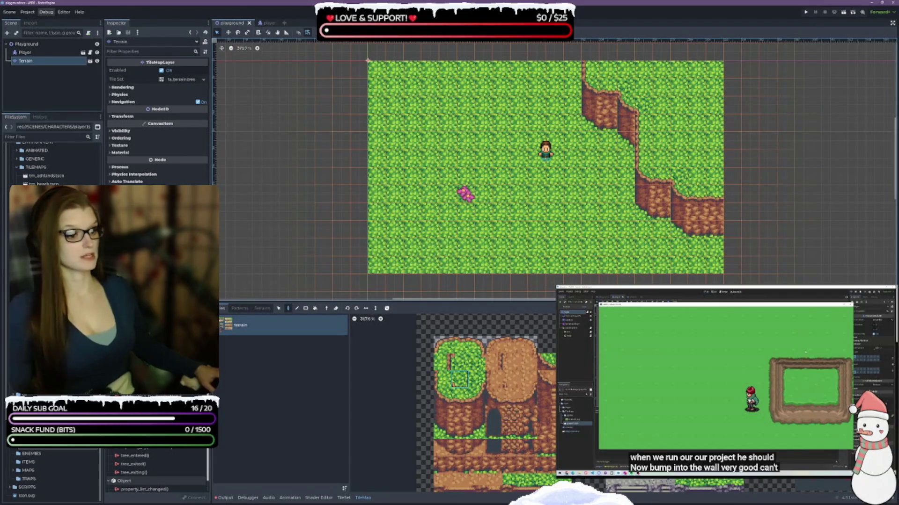
scroll(494, 403, down, 3)
scroll(461, 367, up, 3)
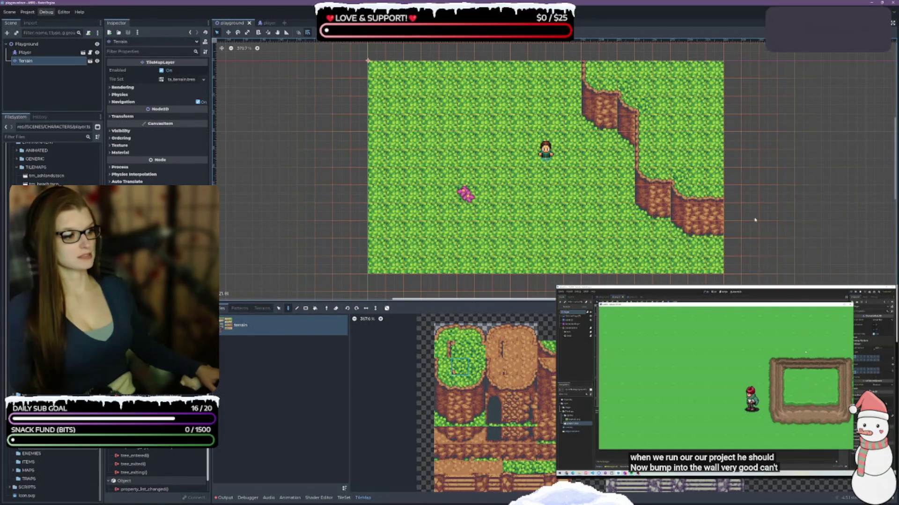
scroll(487, 402, down, 4)
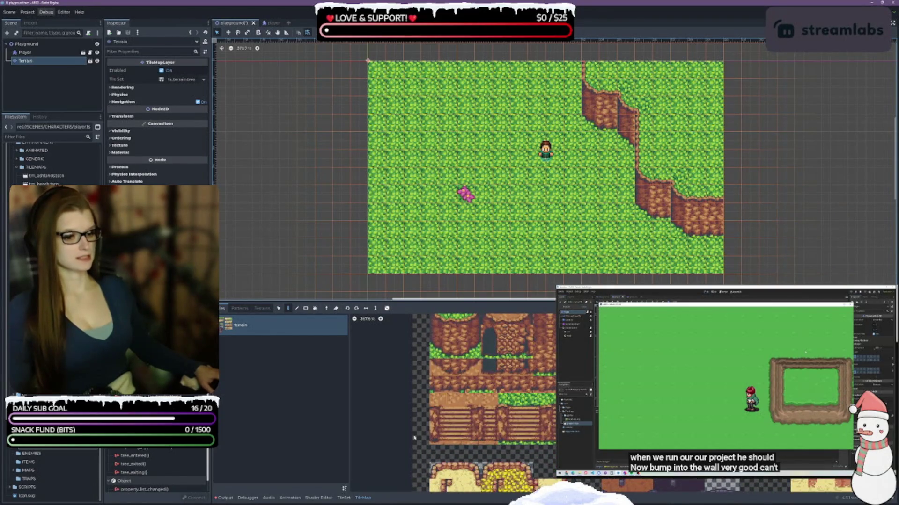
click(343, 498)
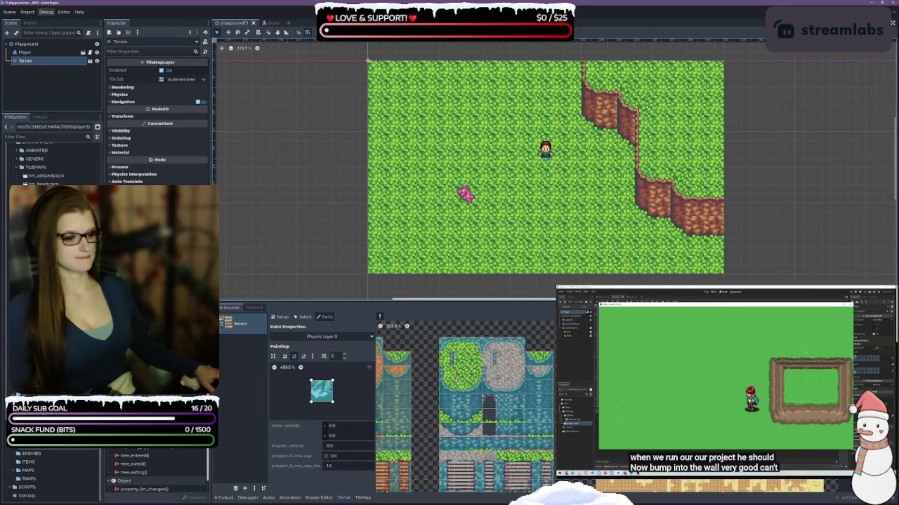
scroll(468, 407, down, 2)
scroll(547, 378, up, 3)
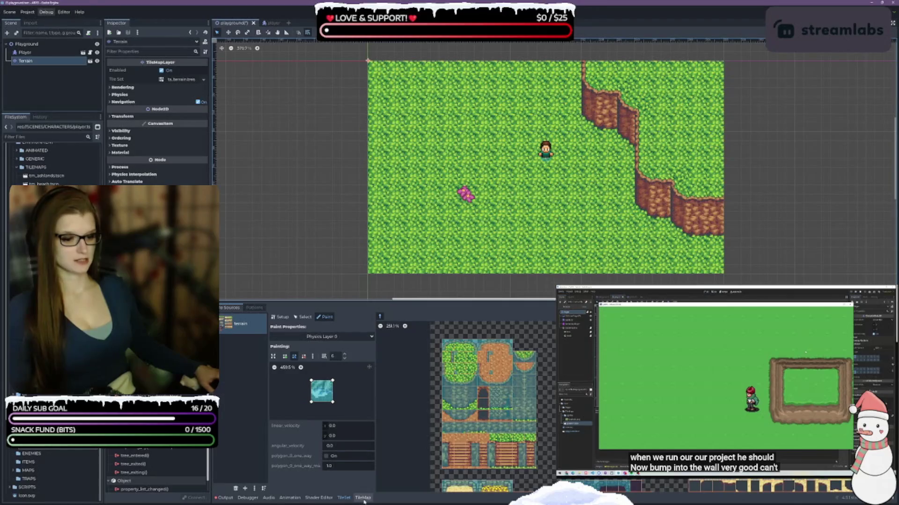
click(363, 498)
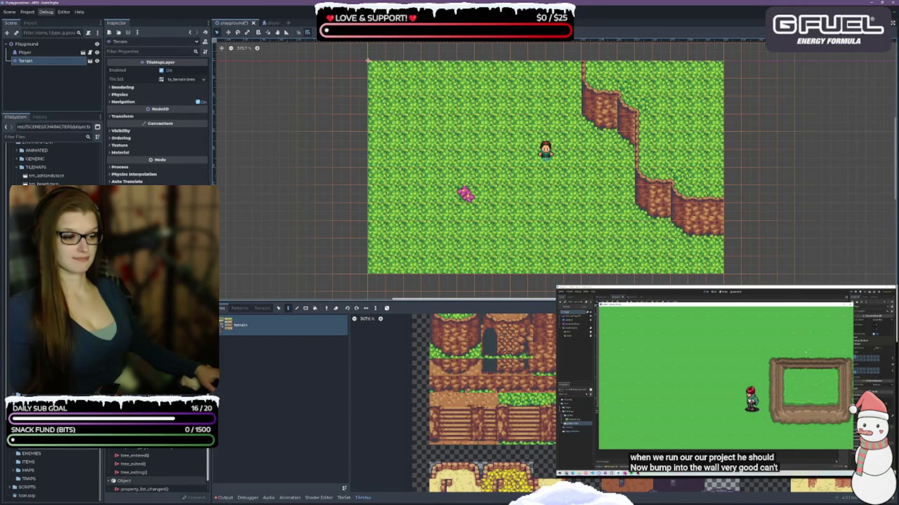
- Paint the stair tiles into the lower-right cliff, then look through the canvas view and snapping options
click(697, 224)
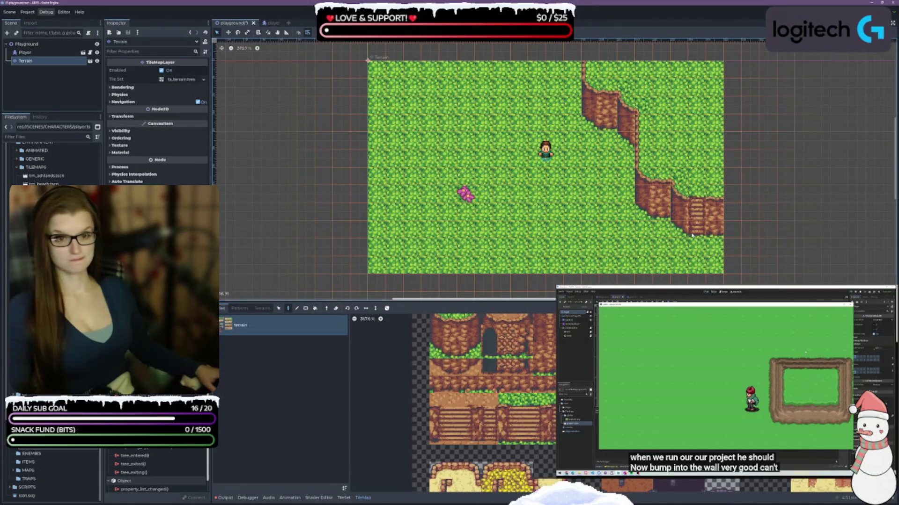
click(365, 32)
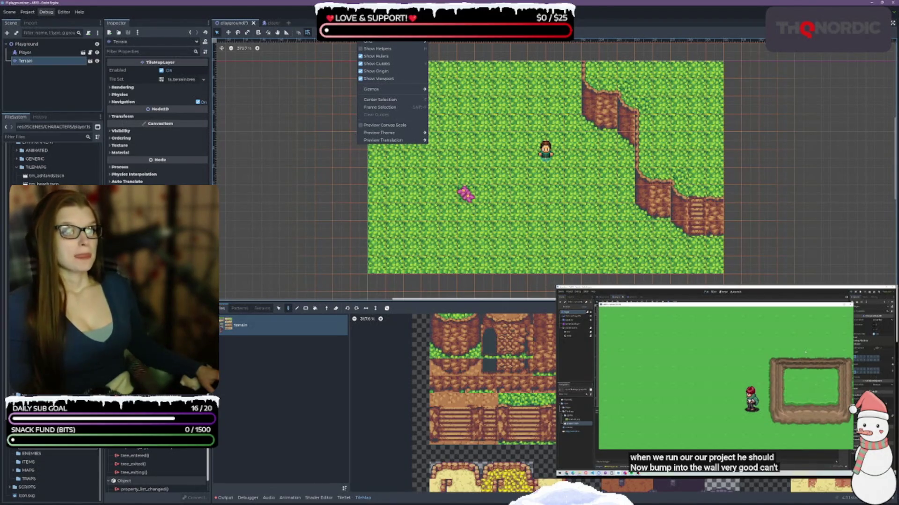
click(348, 33)
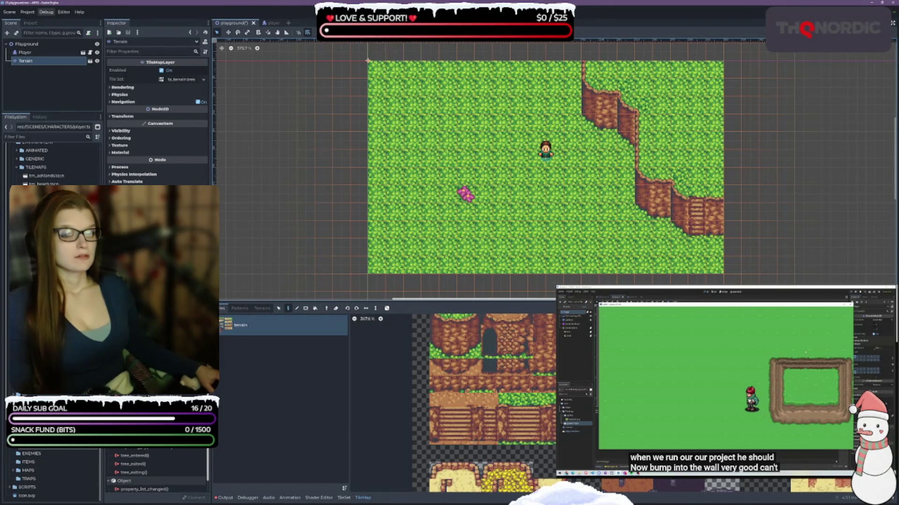
mouse_move(315, 33)
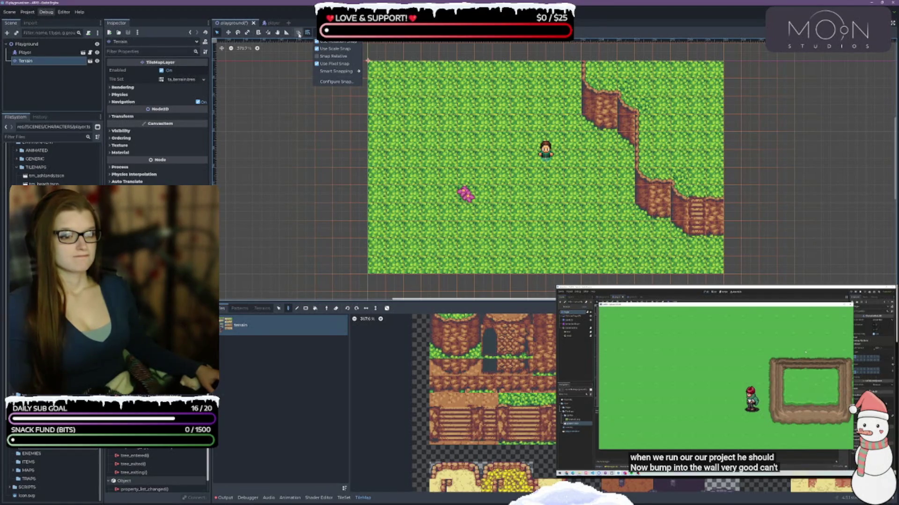
click(306, 20)
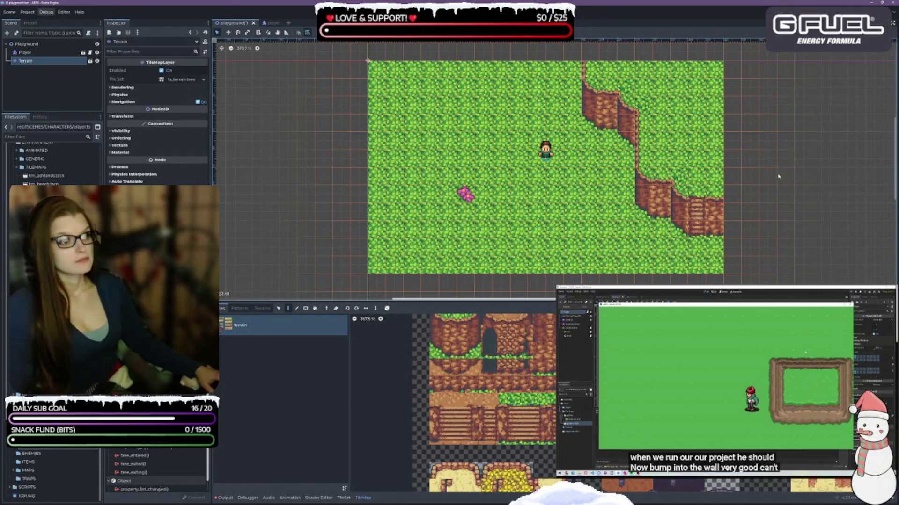
- Save the playground scene and bring up the TileSet editor at the bottom
key(ctrl+s)
scroll(501, 398, down, 3)
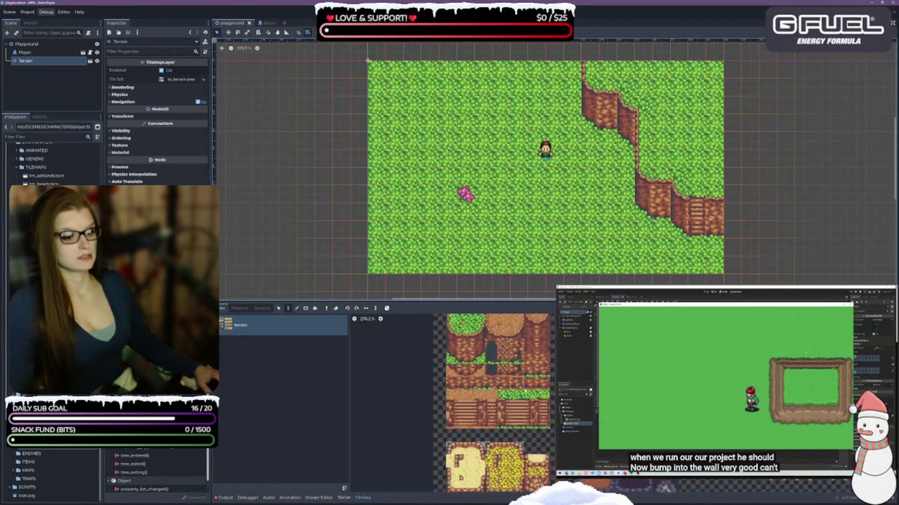
click(344, 497)
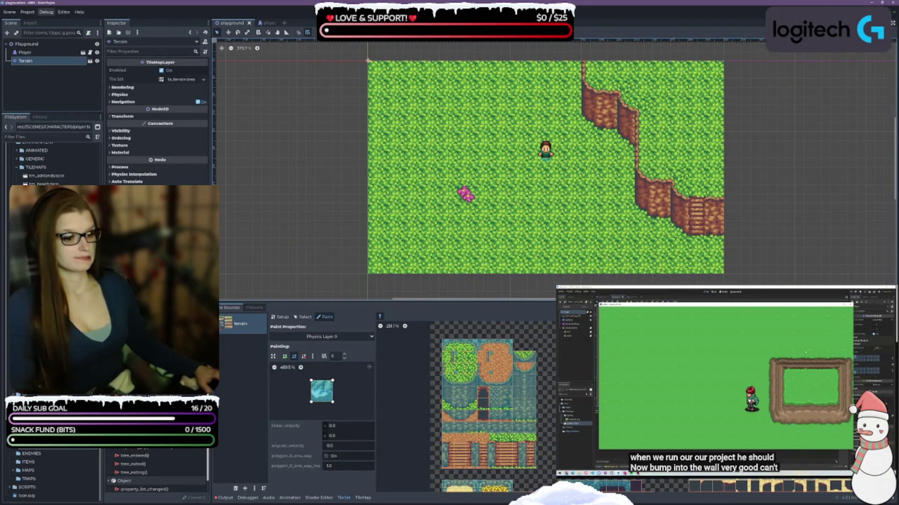
- Dismiss a stray context menu over the tile atlas in the TileSet editor
right_click(812, 254)
key(Escape)
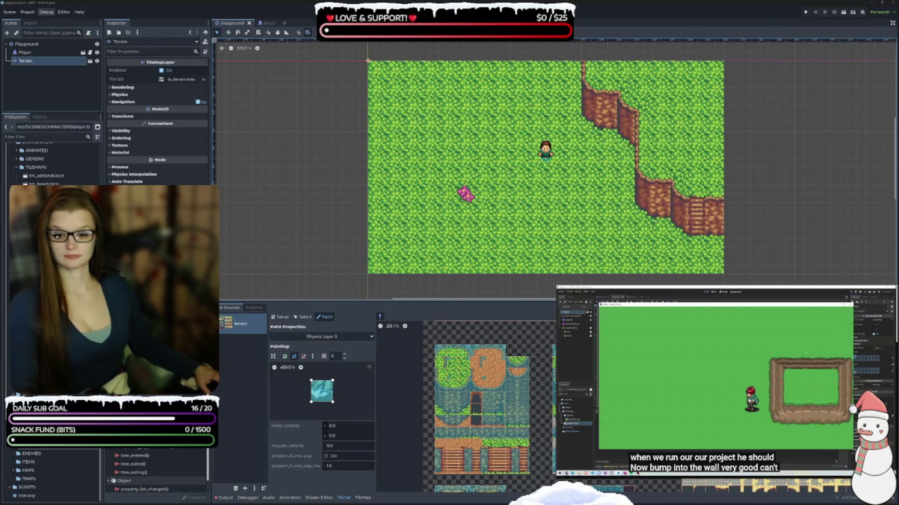
- Dismiss the canvas context menu and launch the project to test the cliffs
right_click(521, 258)
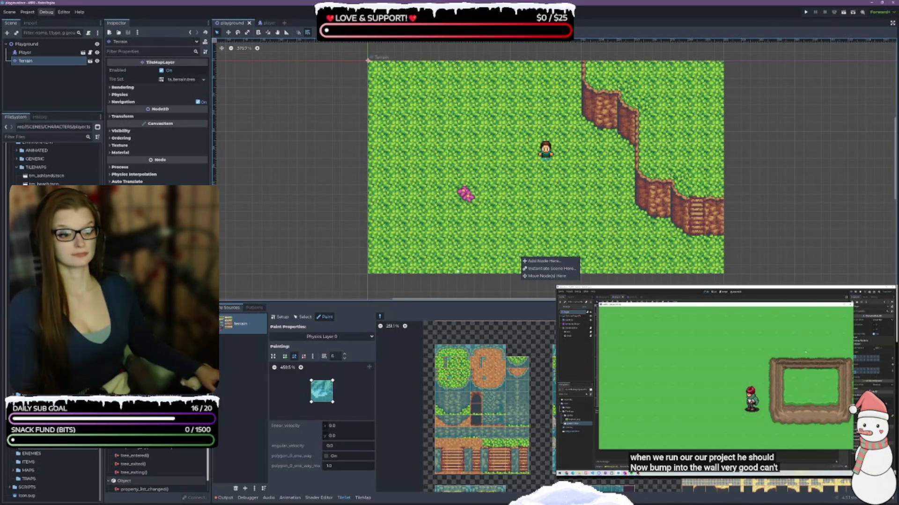
key(Escape)
click(806, 13)
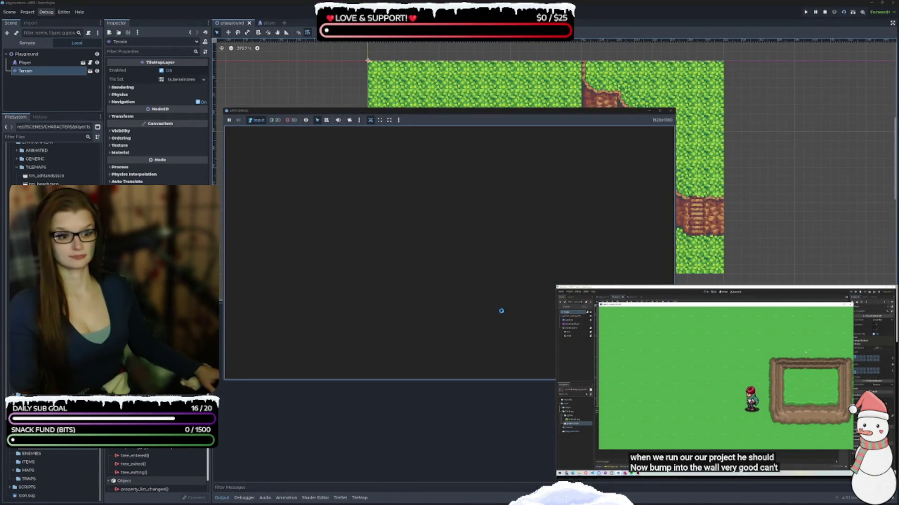
- Walk the player along and into the cliff walls and up the staircase with the arrow keys
key(Down)
key(Right)
key(Up)
key(Left)
key(Down)
key(Right)
key(Up)
key(Left)
key(Right)
key(Right)
key(Down)
key(Left)
key(Up)
key(Left)
key(Left)
key(Down)
key(Right)
key(Down)
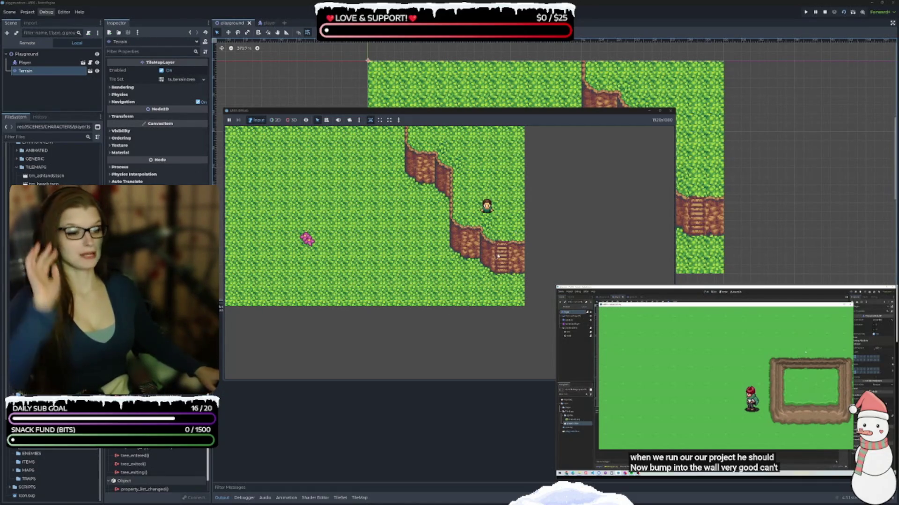
- Close the running game window and collapse the Output panel
click(588, 248)
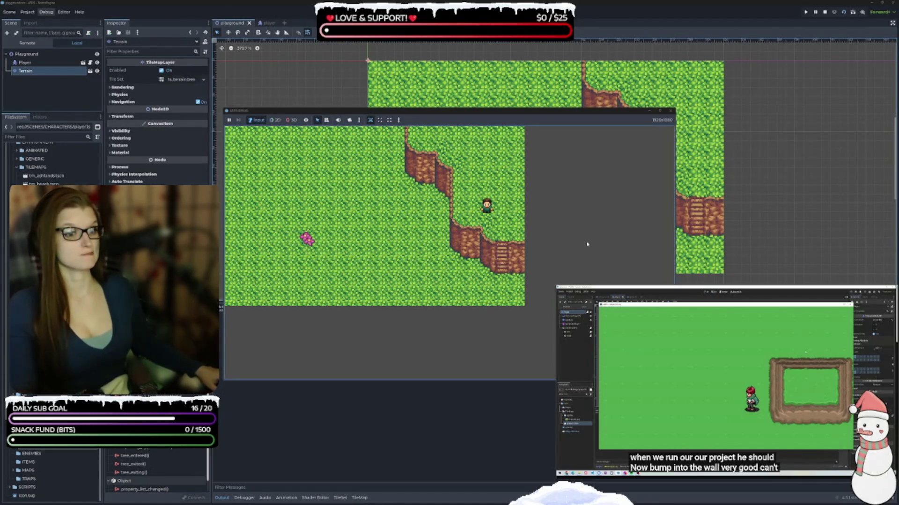
click(670, 111)
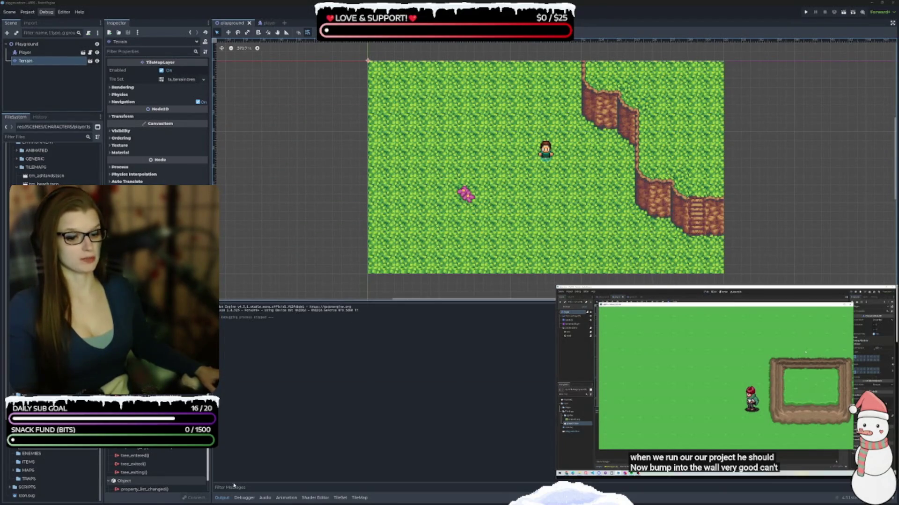
click(222, 498)
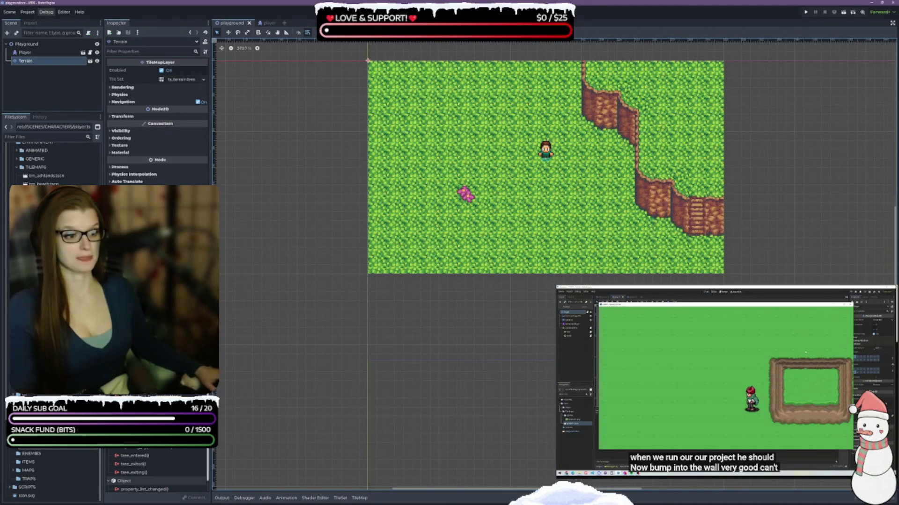
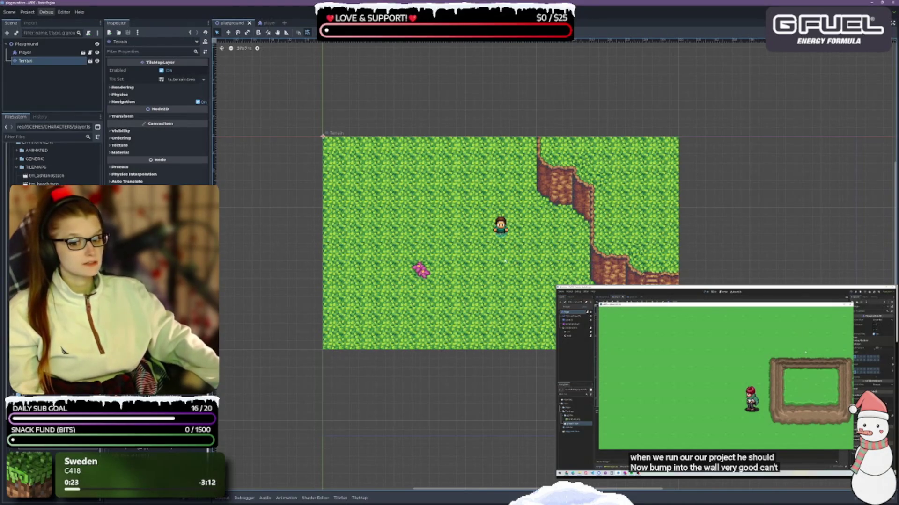
- Pause the tutorial video and enlarge the TileMap panel to show the whole terrain tileset
click(699, 368)
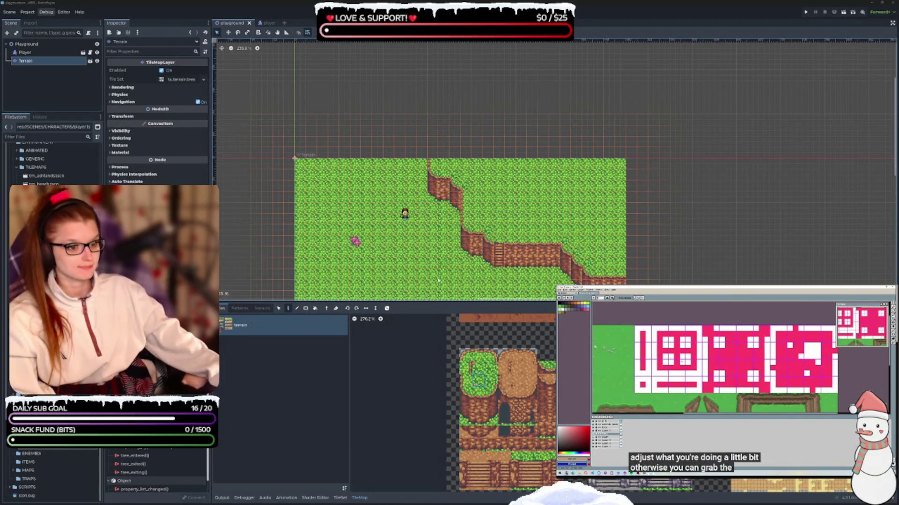
scroll(668, 236, down, 5)
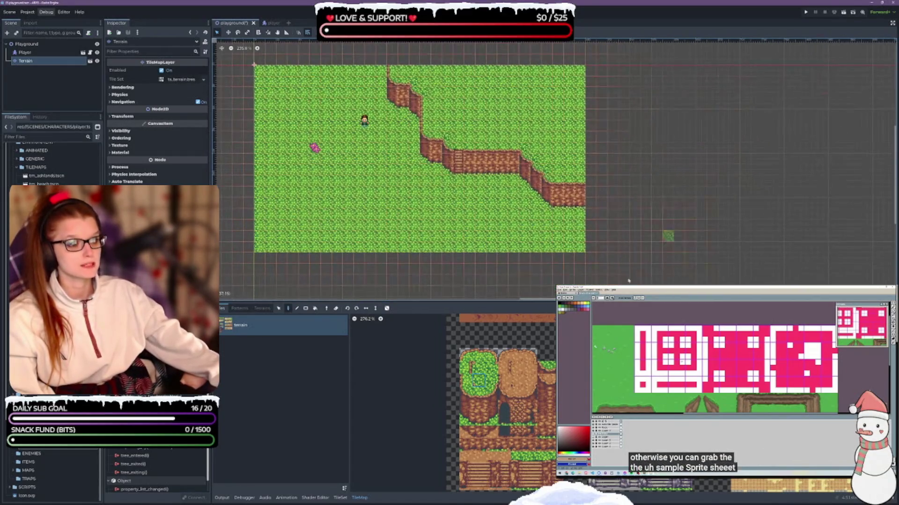
drag(628, 302, 628, 56)
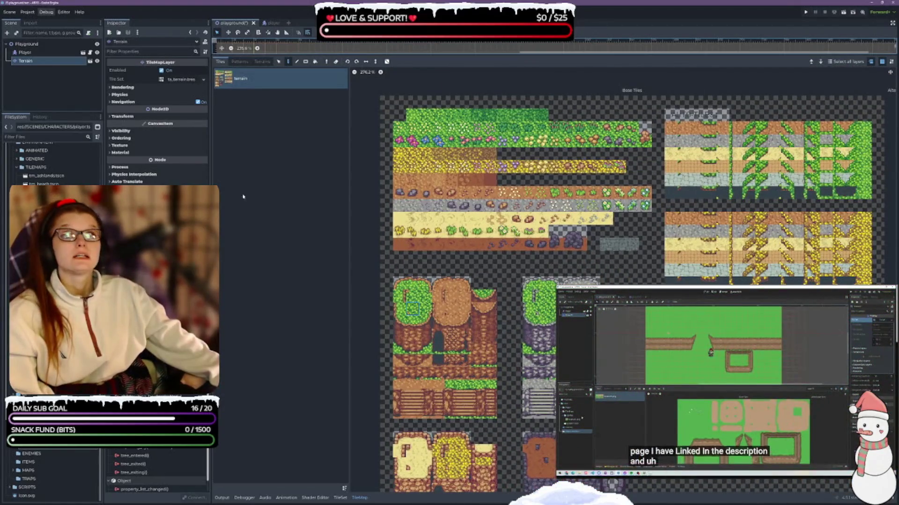
- Save the playground scene with Ctrl+S and open the tm_terrain scene
click(243, 196)
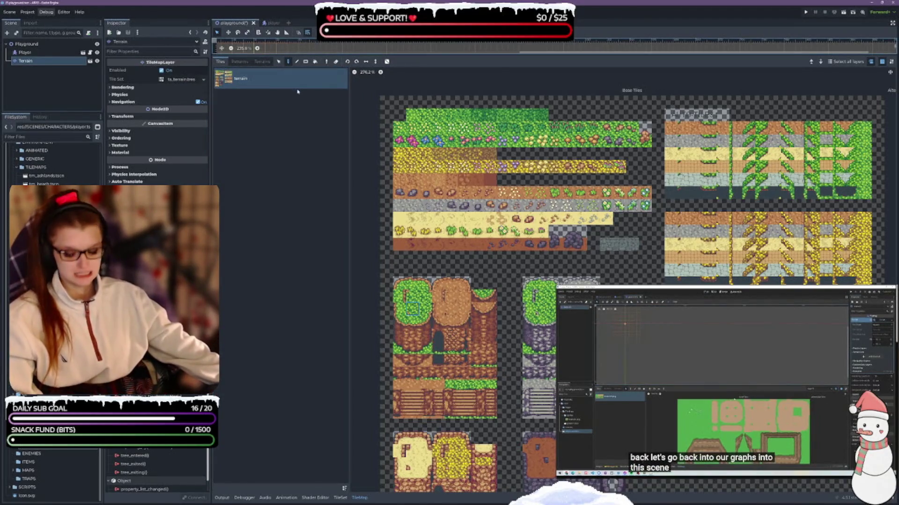
key(ctrl+s)
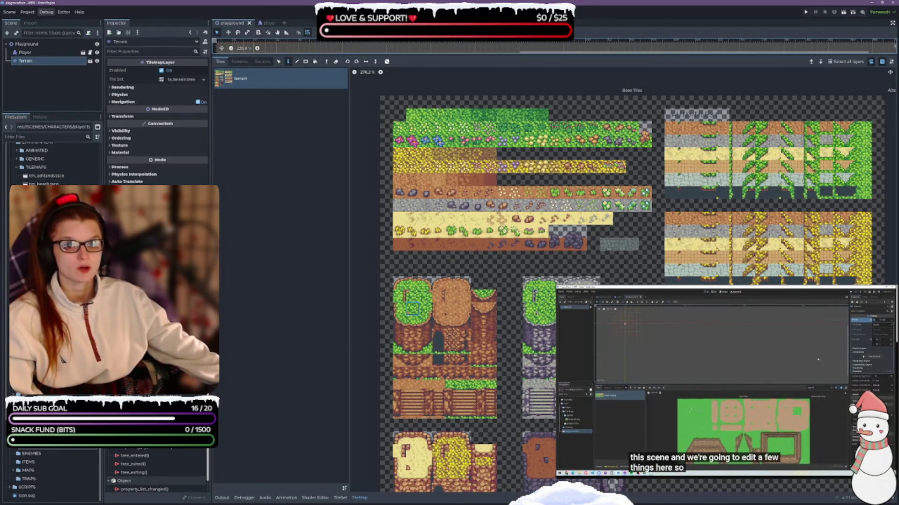
click(713, 351)
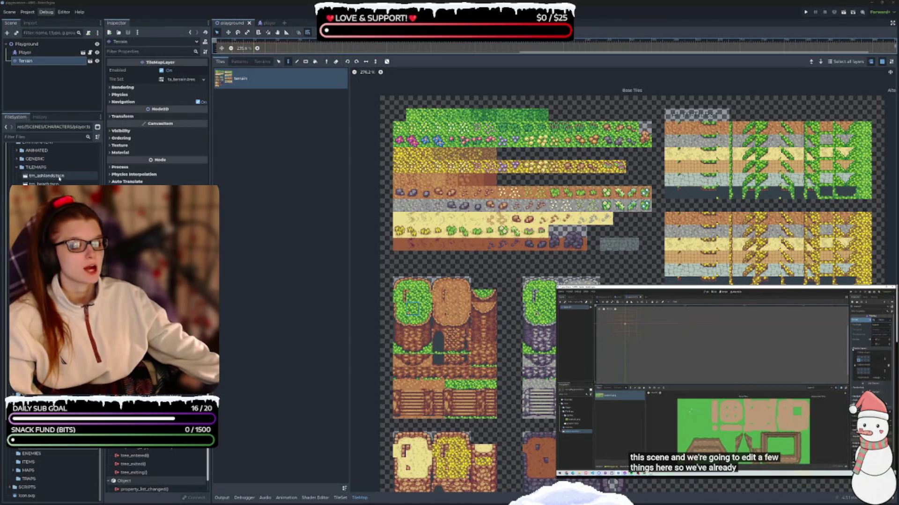
double_click(45, 209)
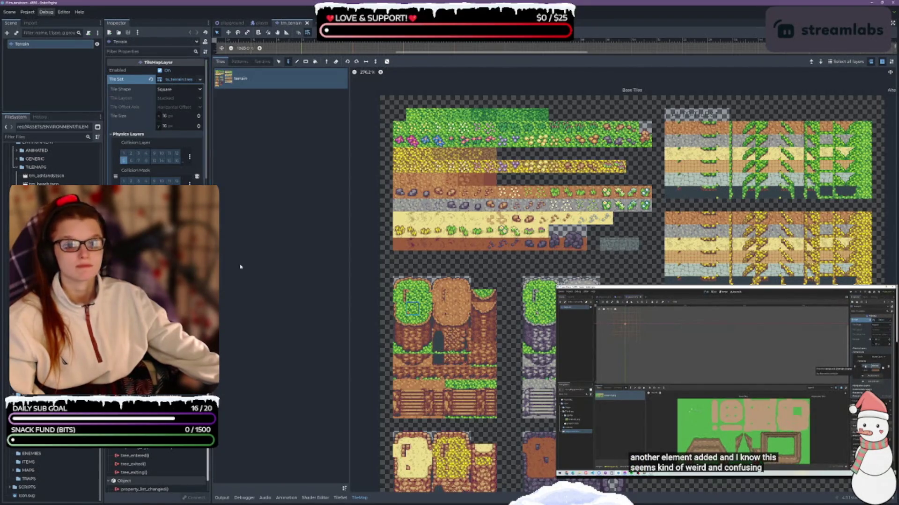
- Review the tm_terrain TileSet's physics layers and terrain sets, then bring up the TileSet editor
scroll(157, 121, down, 3)
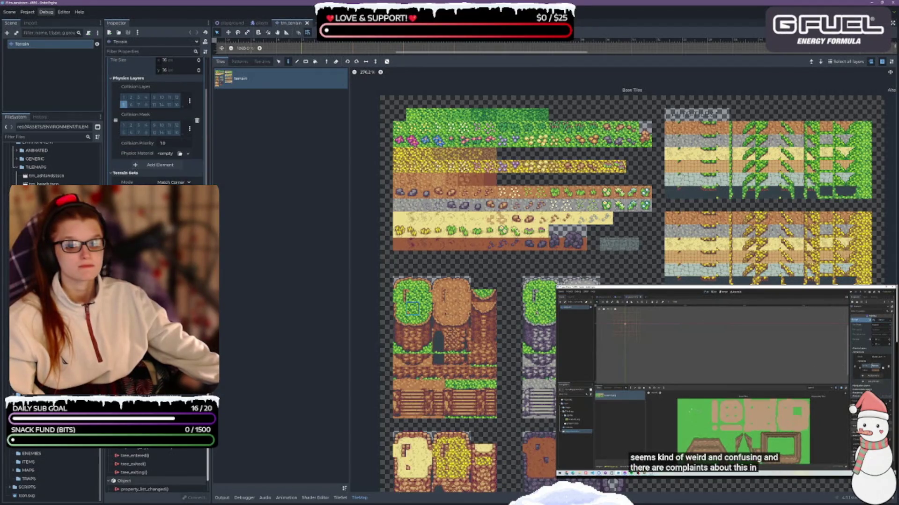
scroll(157, 470, up, 5)
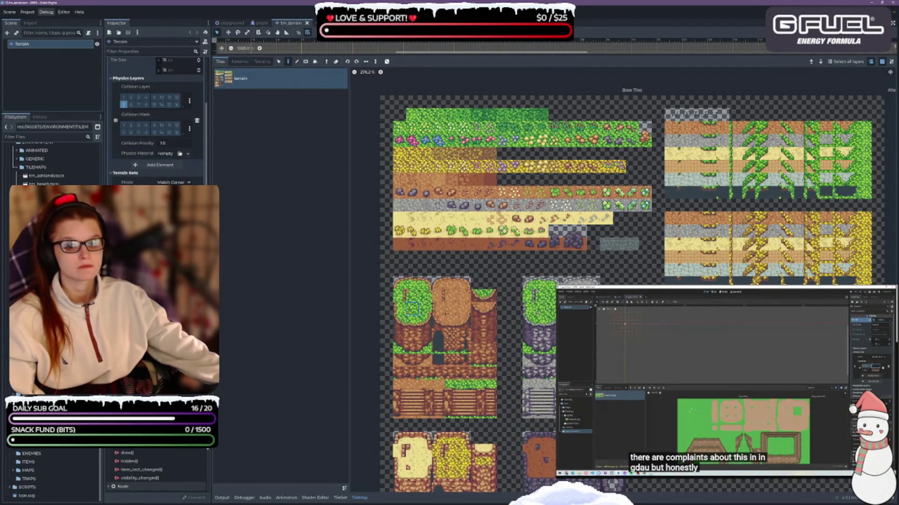
scroll(157, 121, up, 2)
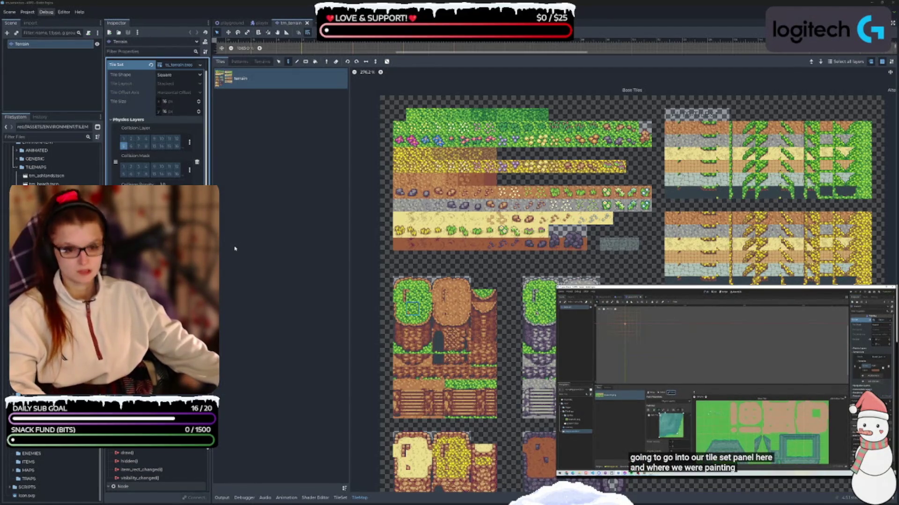
click(254, 283)
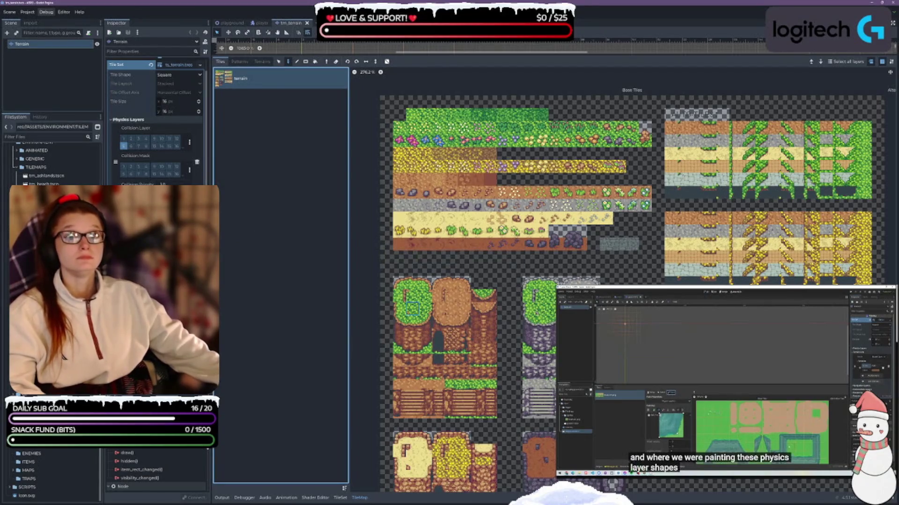
click(340, 497)
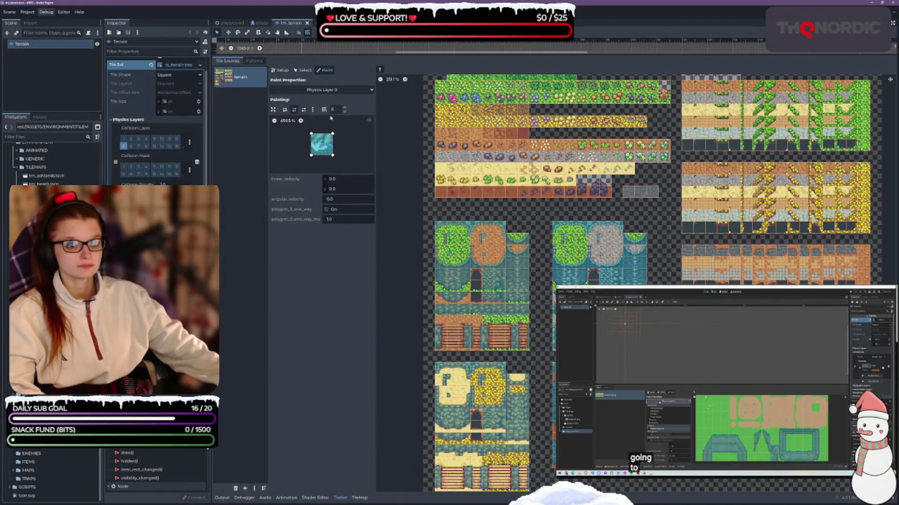
- Set the TileSet paint properties to Terrains, using Terrain Set 0 and the Dirt_Path terrain
click(327, 89)
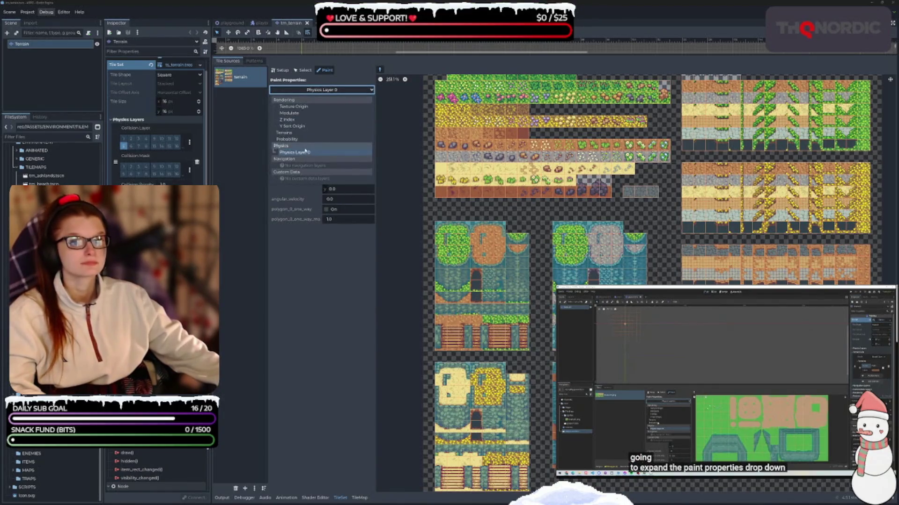
click(286, 132)
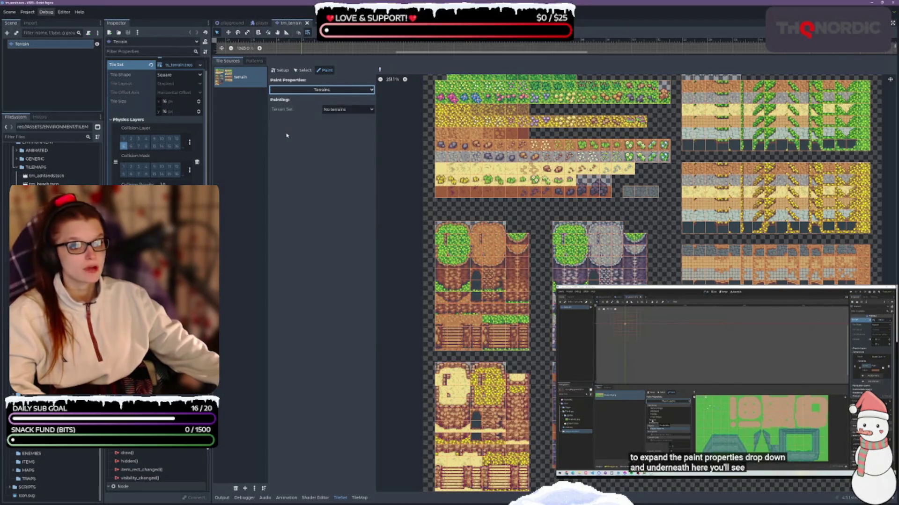
click(336, 110)
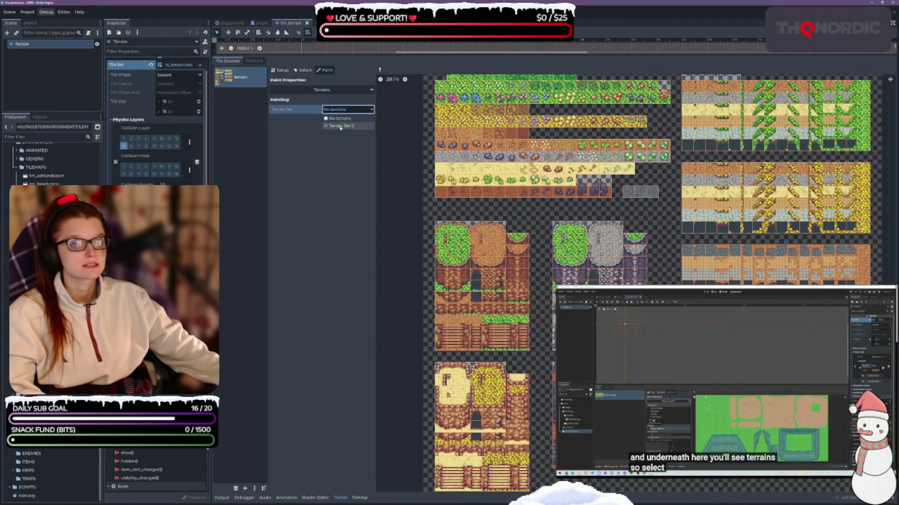
click(340, 126)
click(337, 120)
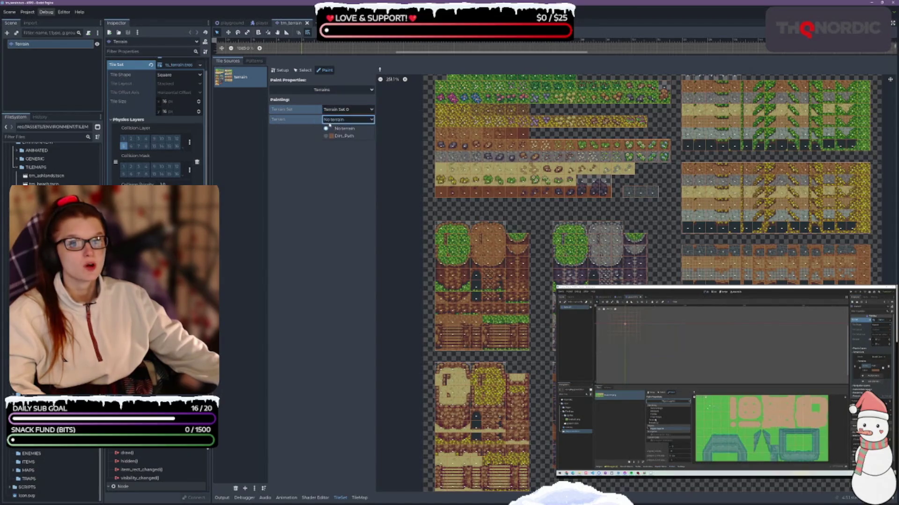
click(337, 137)
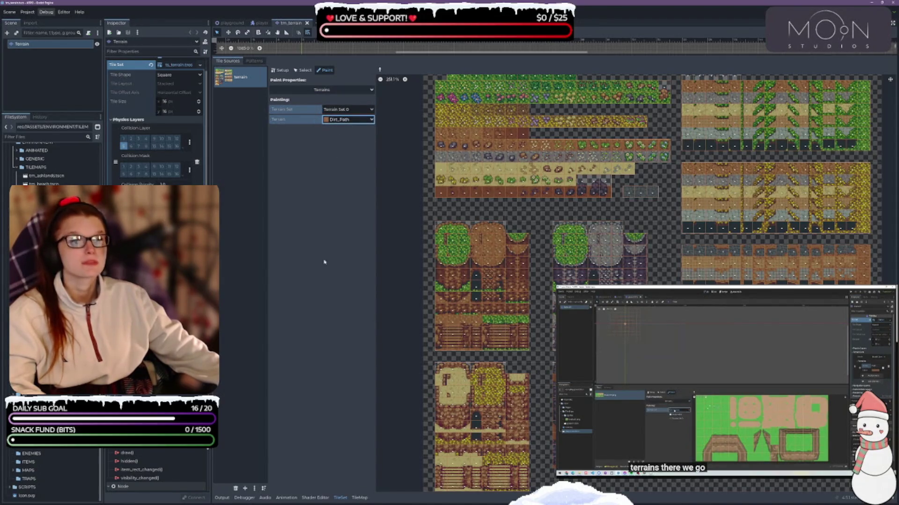
scroll(790, 231, up, 5)
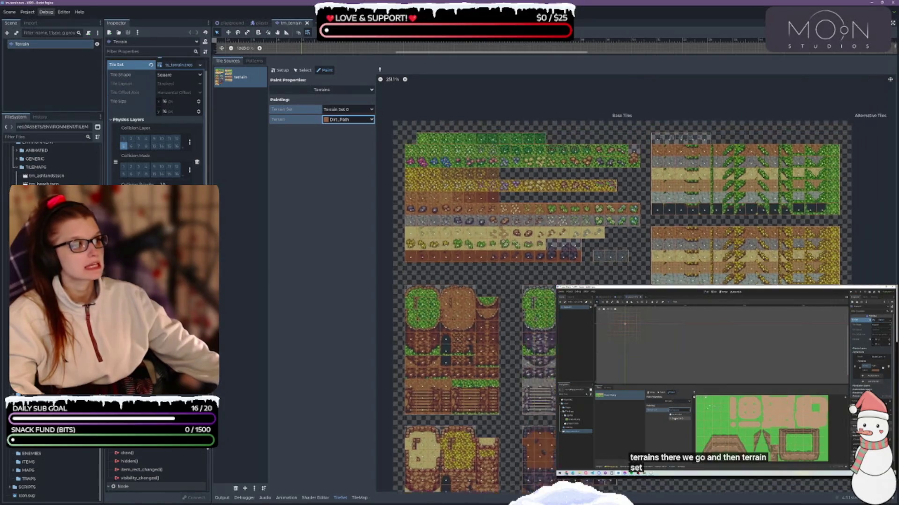
scroll(790, 231, up, 4)
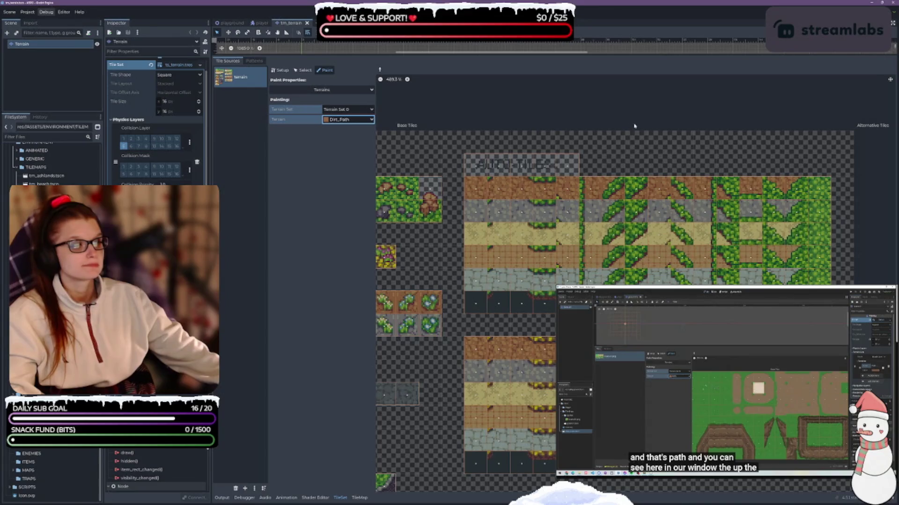
scroll(636, 107, down, 1)
scroll(636, 108, down, 1)
scroll(525, 147, right, 1)
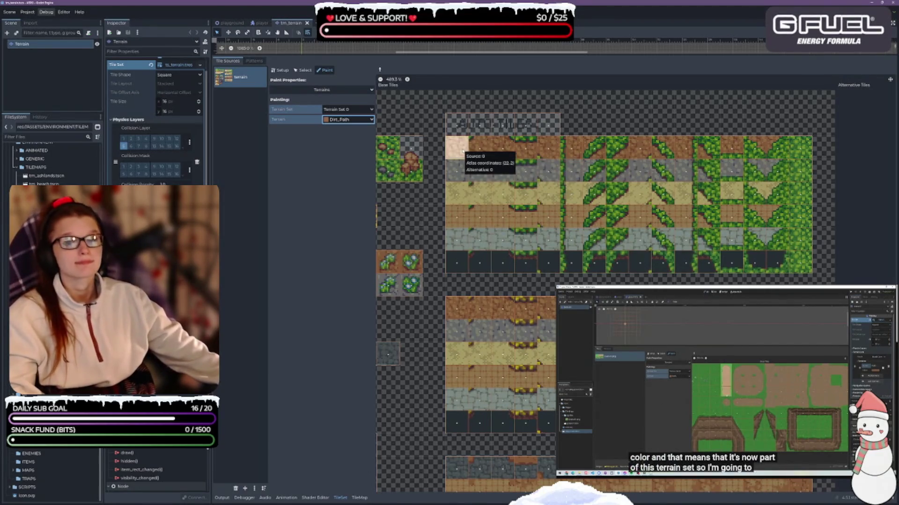
drag(464, 151, 808, 148)
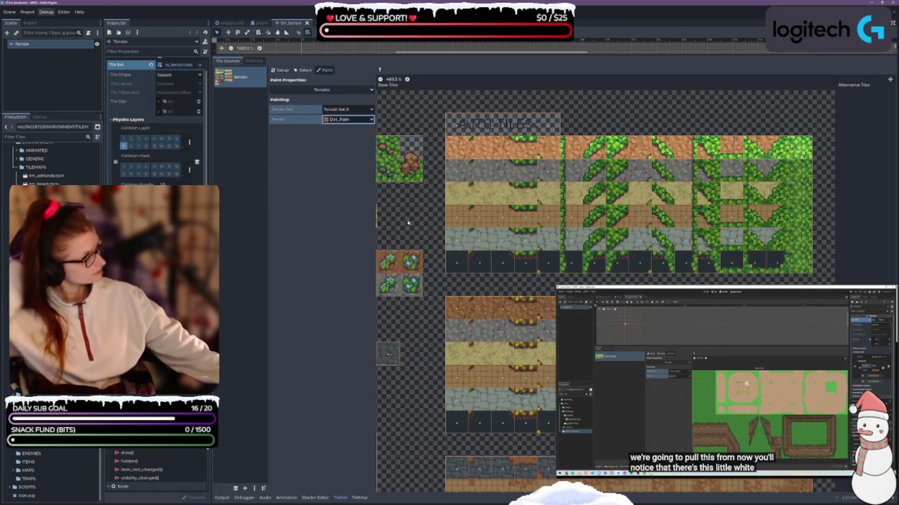
scroll(594, 169, up, 3)
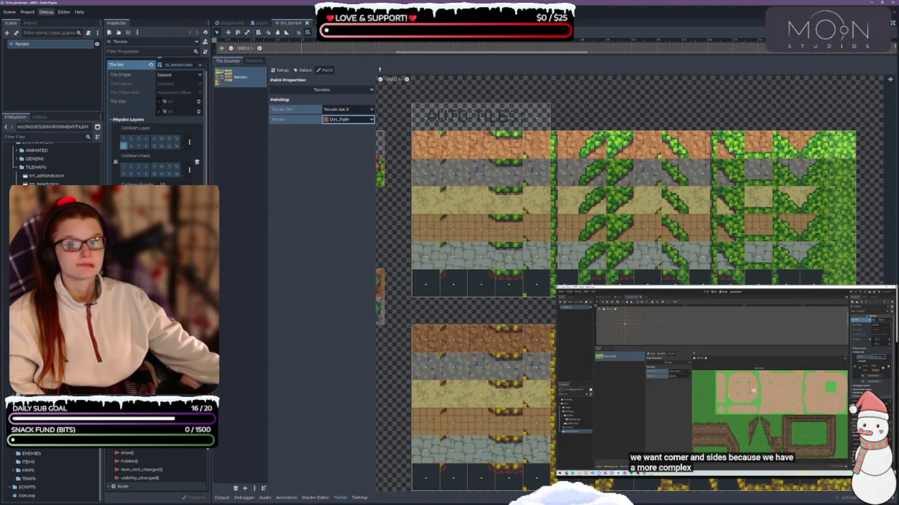
click(160, 225)
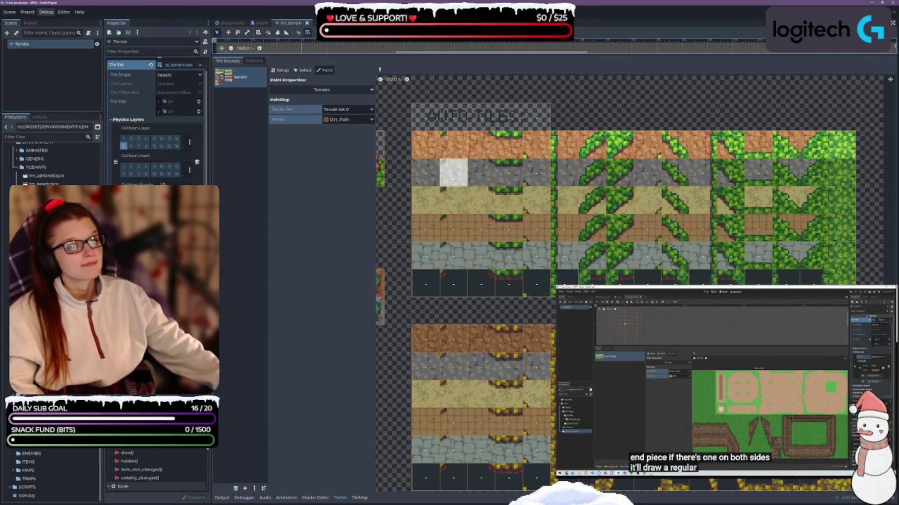
scroll(463, 201, down, 5)
scroll(519, 284, down, 2)
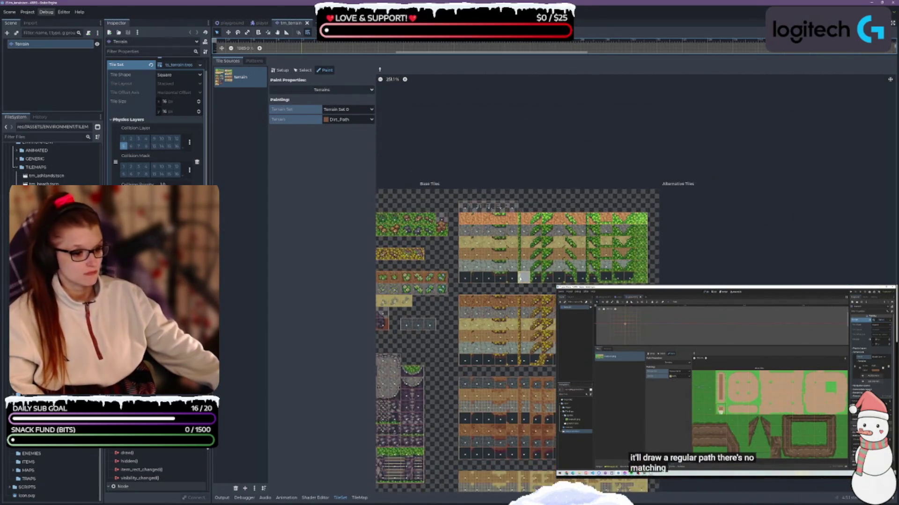
scroll(518, 238, up, 4)
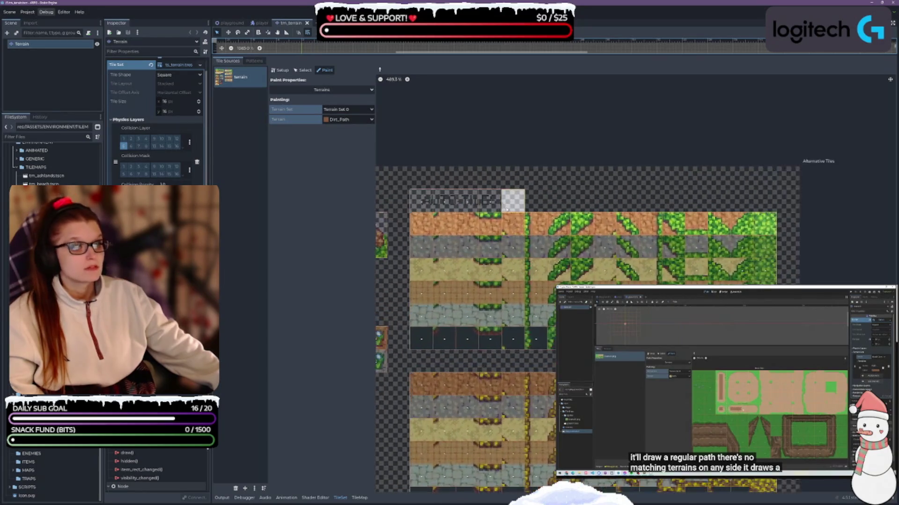
scroll(505, 253, up, 2)
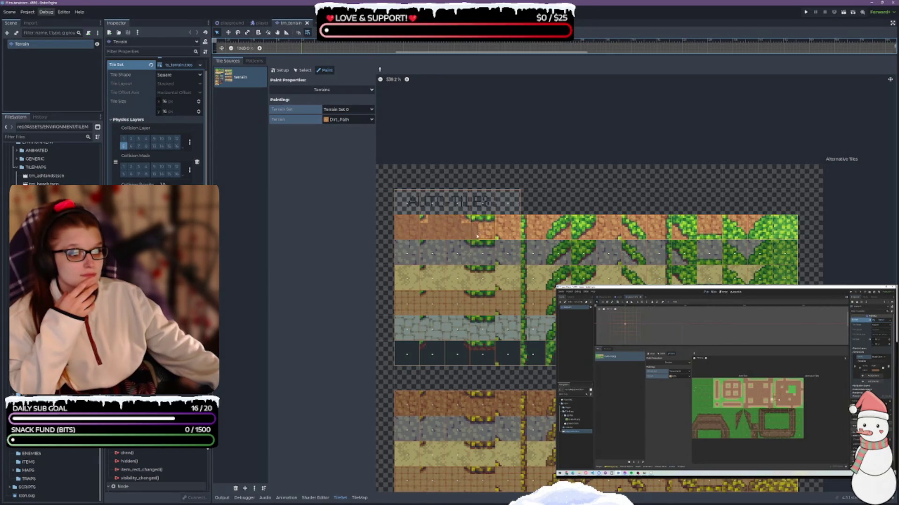
- Paint Dirt_Path terrain bits onto a dirt tile's edge and return to the playground scene
mouse_move(510, 223)
mouse_down()
mouse_move(513, 236)
mouse_move(540, 236)
mouse_up()
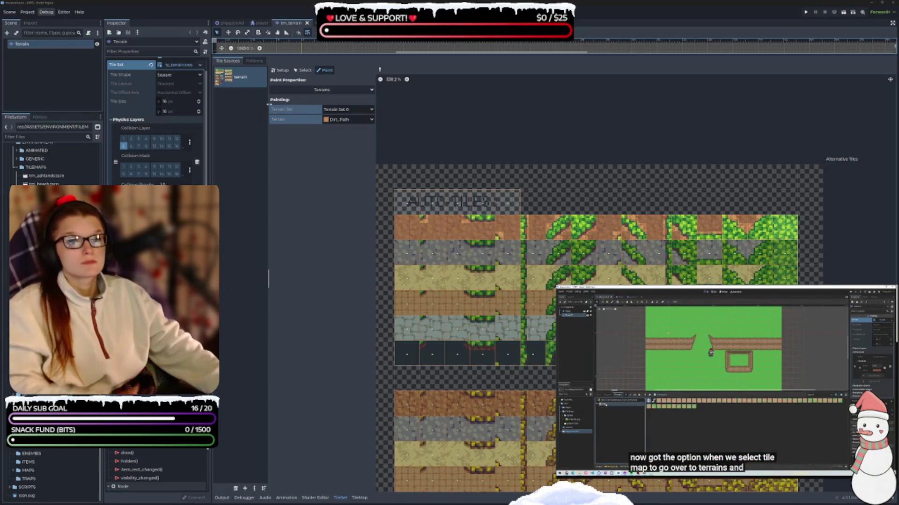
click(234, 23)
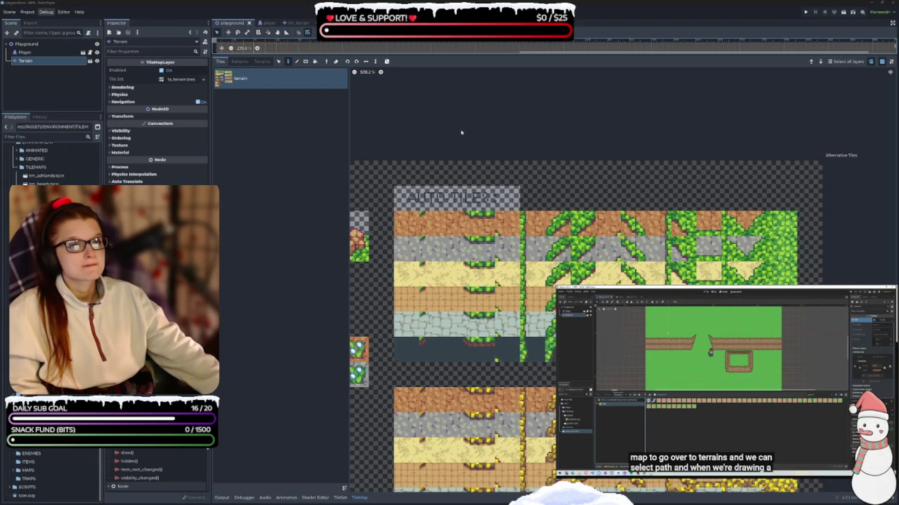
- Resize the tile panel below the grass map and select Dirt_Path in Connect mode
drag(470, 57, 453, 367)
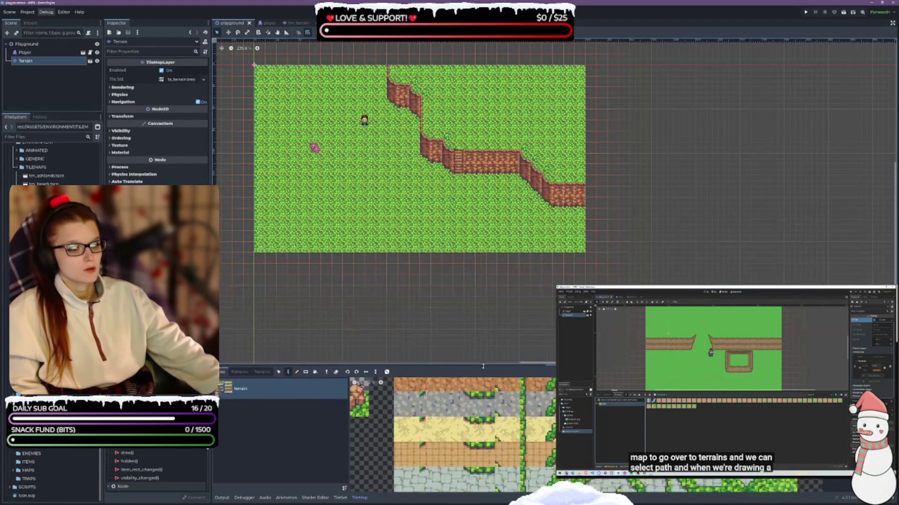
scroll(487, 233, up, 3)
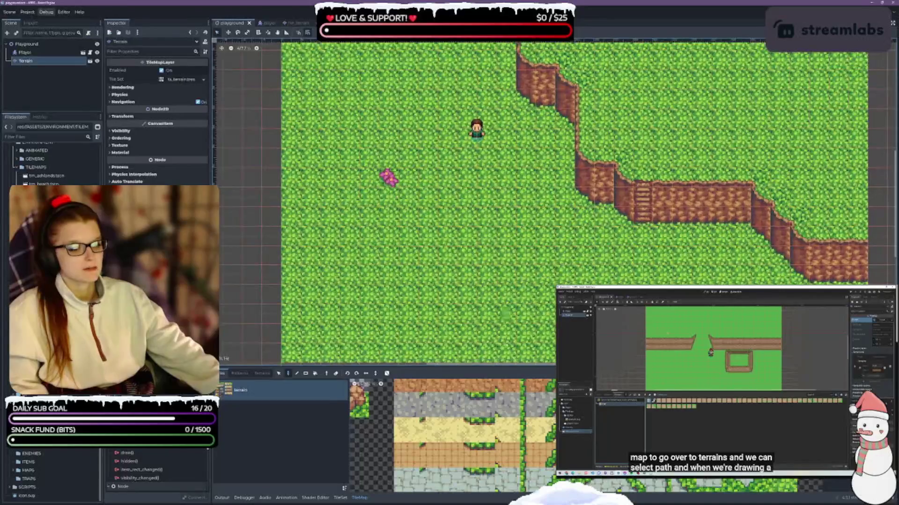
drag(494, 367, 426, 302)
click(262, 307)
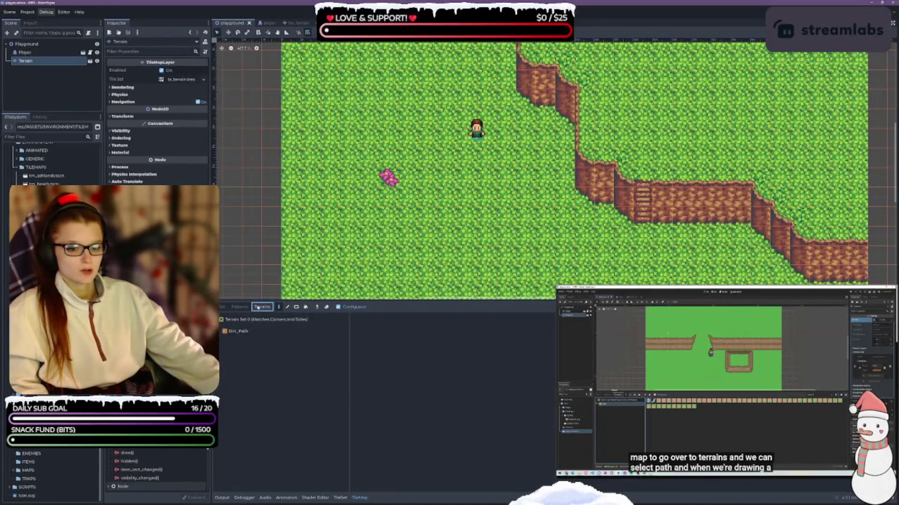
click(246, 332)
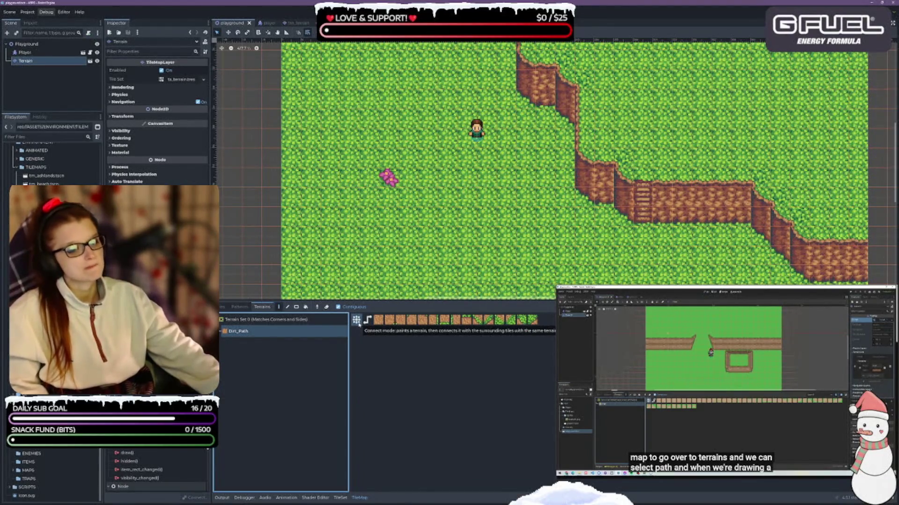
click(356, 321)
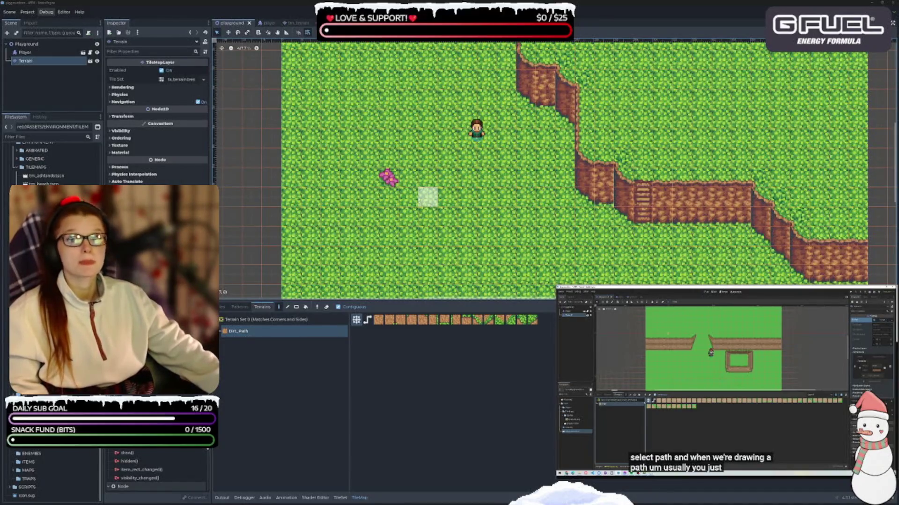
- Paint a trial Dirt_Path patch in Connect mode, then undo it
scroll(435, 183, up, 3)
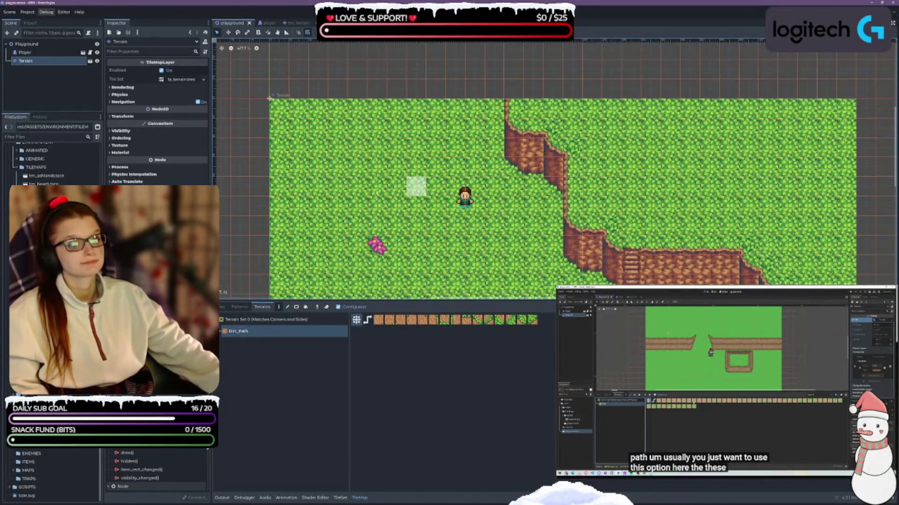
mouse_move(357, 146)
mouse_down()
mouse_move(346, 187)
mouse_move(395, 185)
mouse_move(322, 215)
mouse_move(327, 246)
mouse_up()
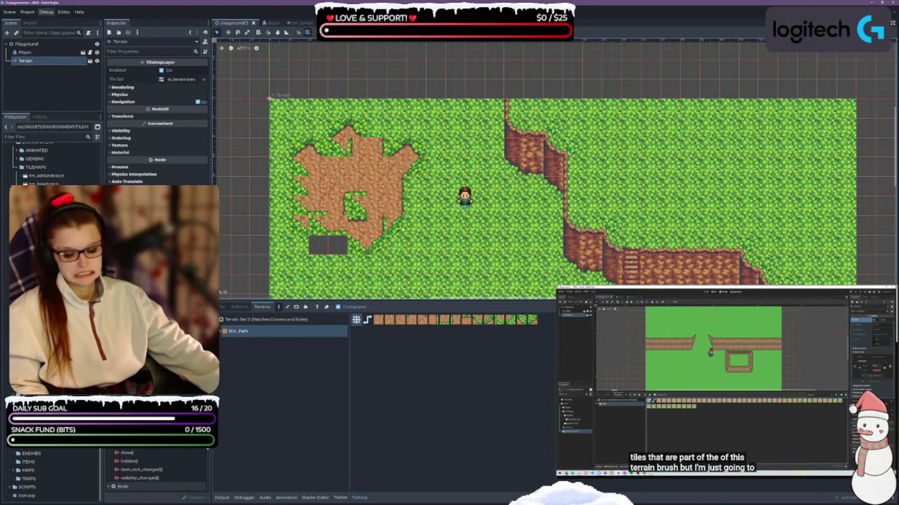
key(ctrl+z)
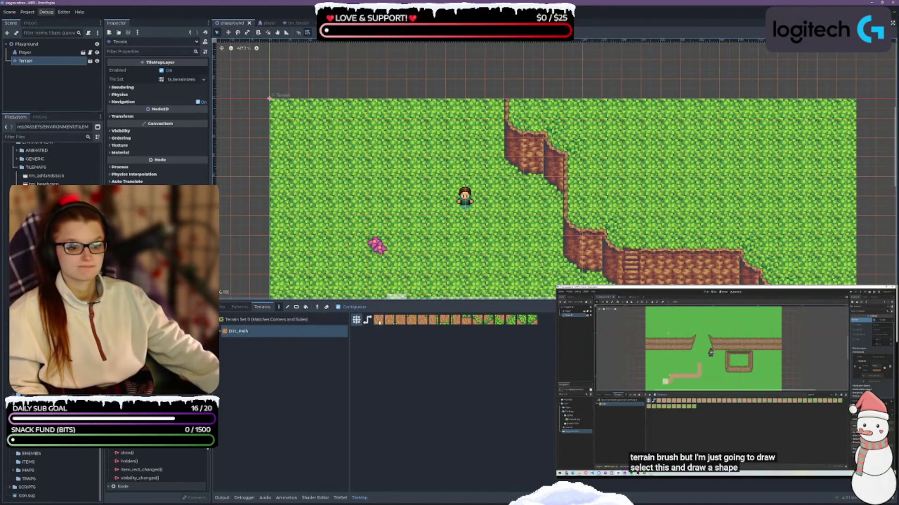
- In Path mode, draw a dirt path on the map's left and extend it upward
click(367, 319)
mouse_move(304, 206)
mouse_down()
mouse_move(337, 159)
mouse_move(407, 262)
mouse_move(437, 283)
mouse_up()
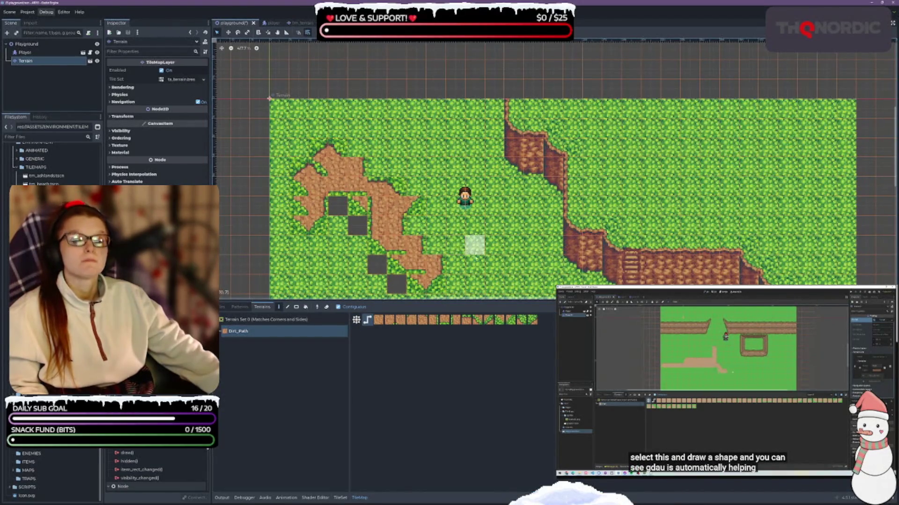
drag(417, 225, 414, 186)
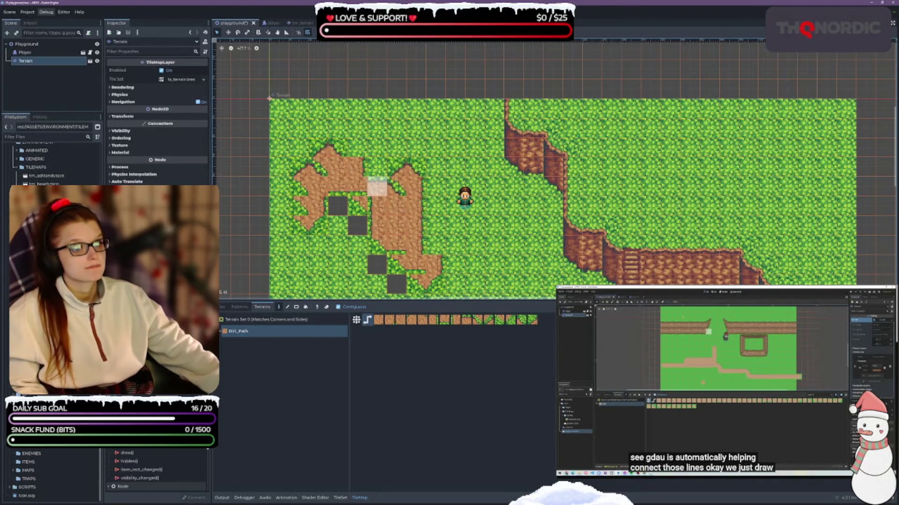
- Erase one dirt tile and fill several empty cells in the patch with dirt
right_click(357, 206)
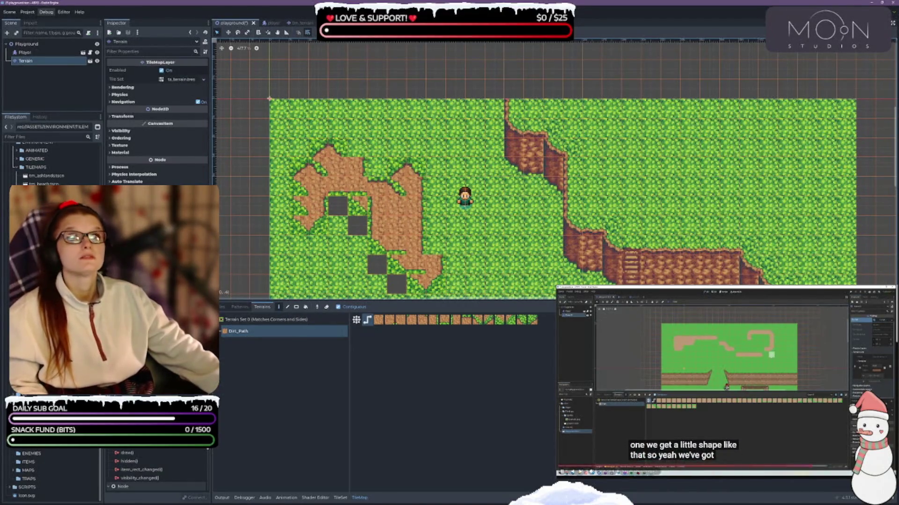
click(357, 226)
click(338, 206)
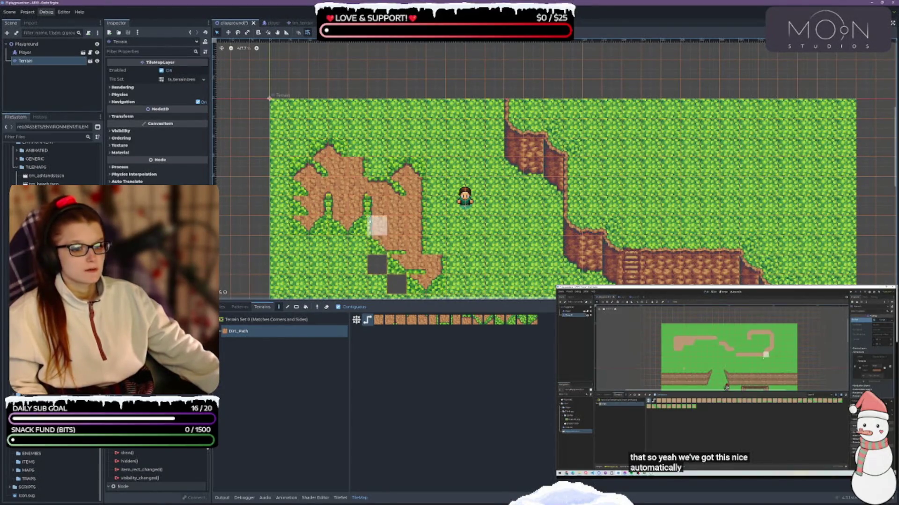
click(375, 174)
click(378, 167)
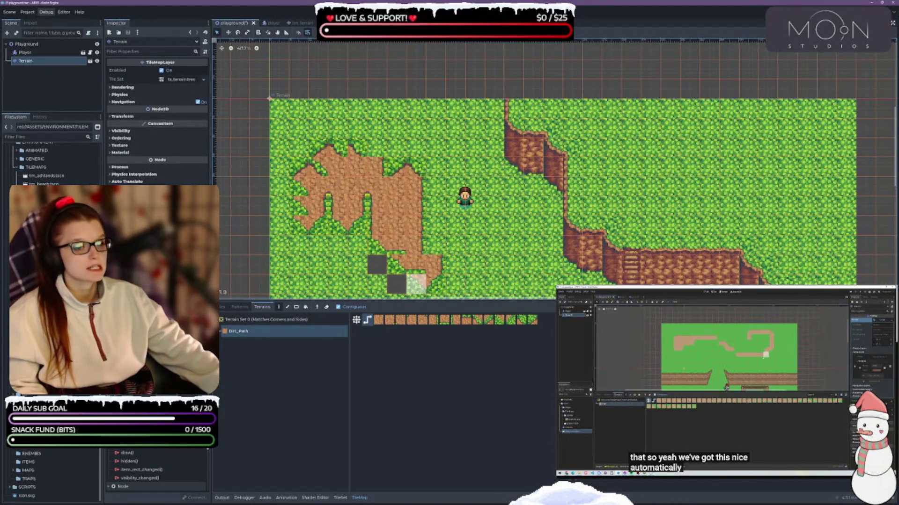
click(431, 272)
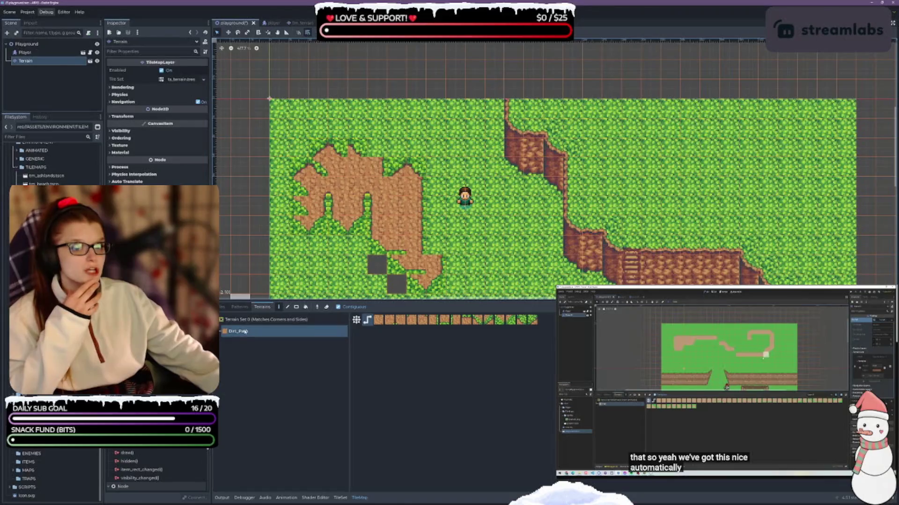
- Select the Terrain layer, expand its tile set, open the TileSet editor and save the scene
click(34, 61)
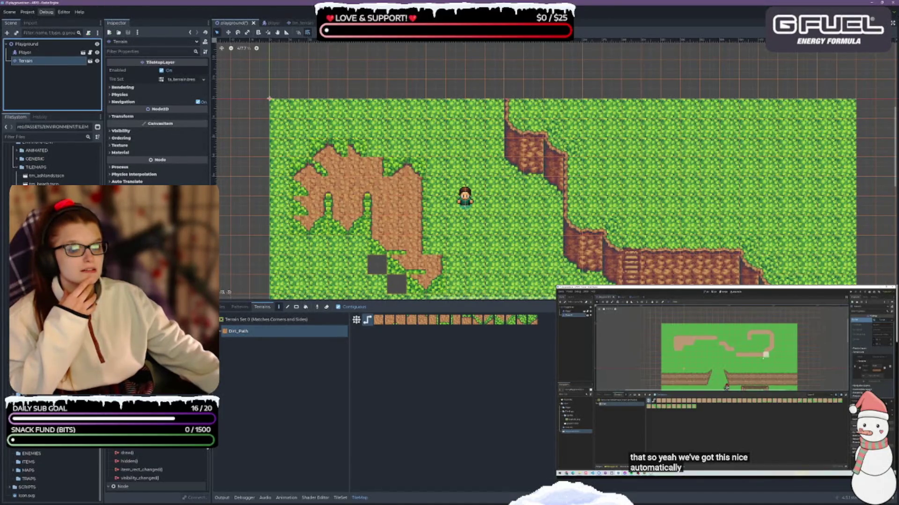
click(178, 80)
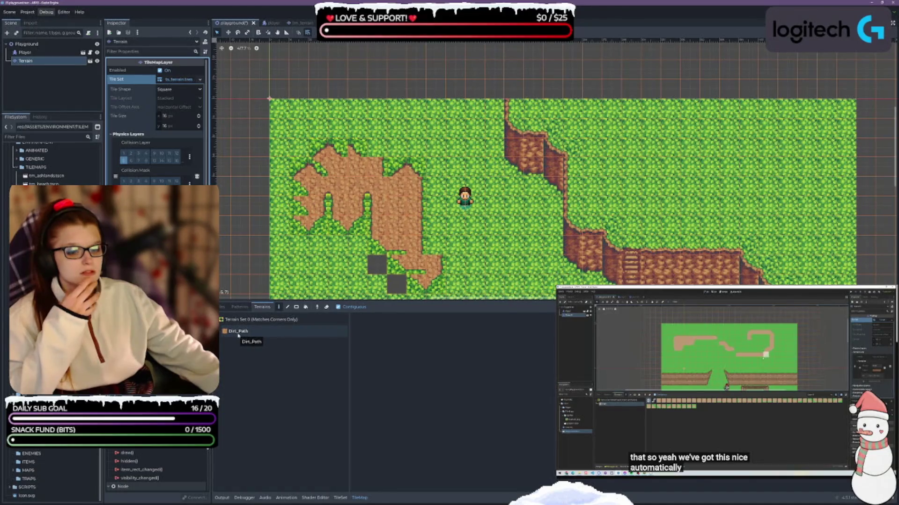
click(339, 498)
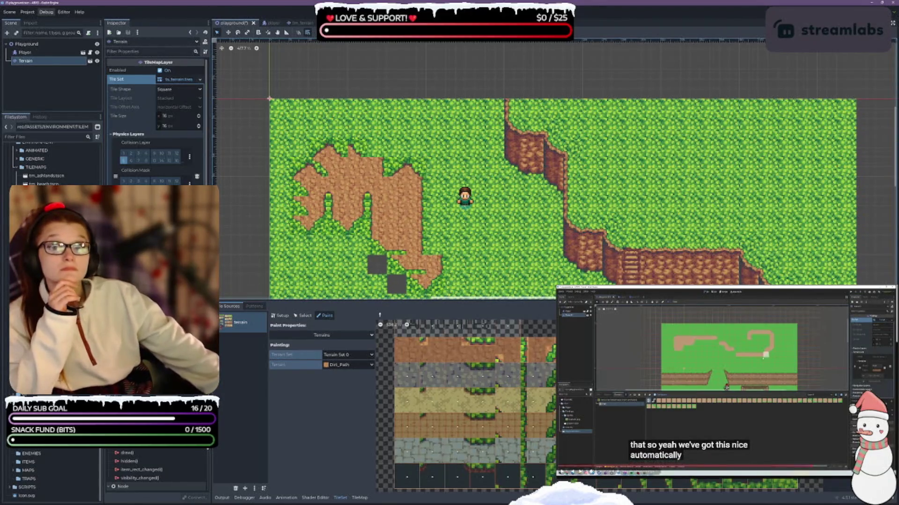
key(ctrl+s)
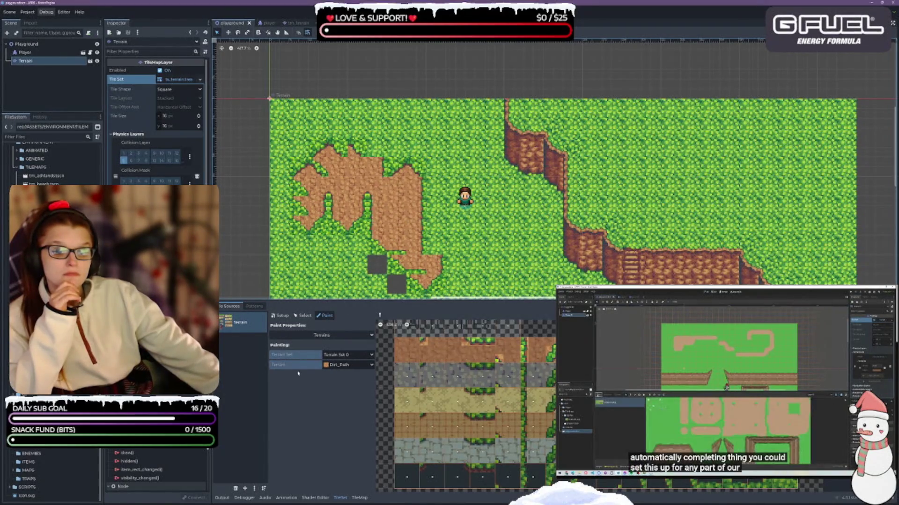
click(360, 498)
- Paint more Dirt_Path down and left across the grass, erasing stray tiles past the map edge
click(239, 331)
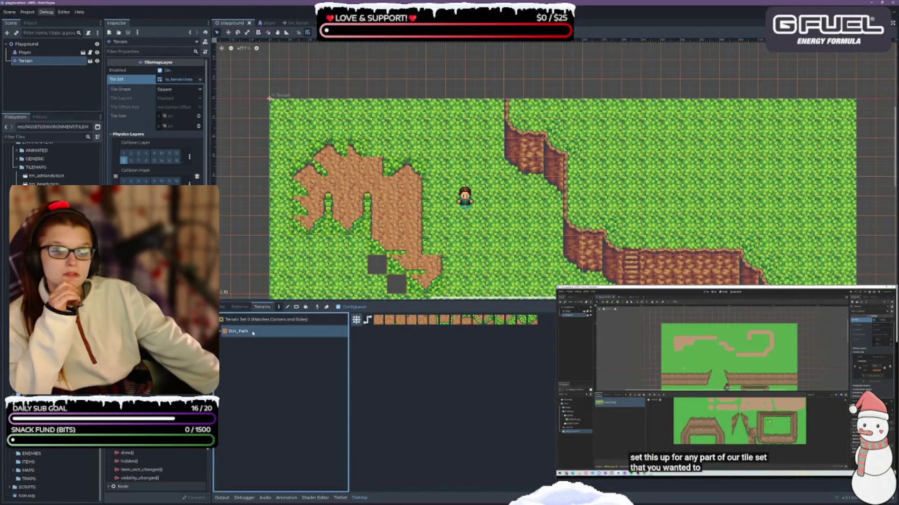
mouse_move(427, 259)
mouse_down()
mouse_move(361, 266)
mouse_move(383, 283)
mouse_move(413, 269)
mouse_up()
scroll(413, 269, down, 2)
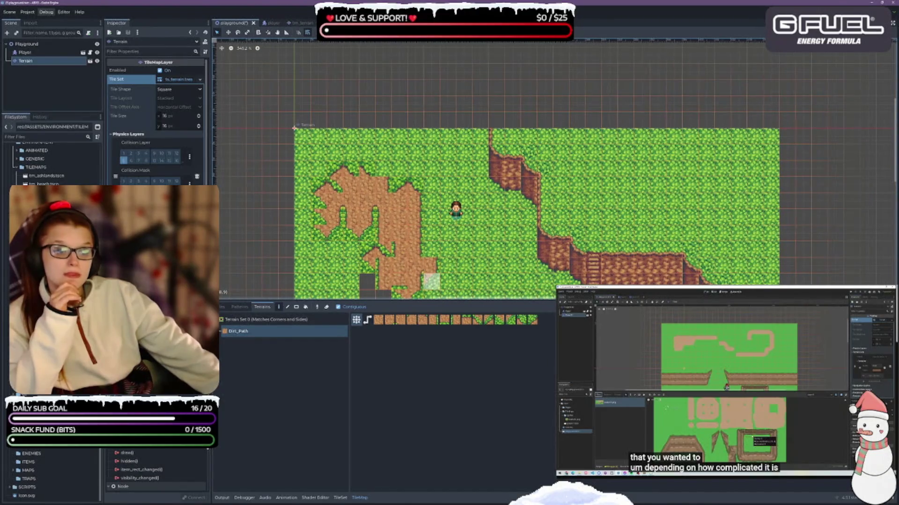
scroll(415, 183, down, 3)
mouse_move(342, 186)
mouse_down()
mouse_move(395, 206)
mouse_move(405, 220)
mouse_move(370, 220)
mouse_move(390, 221)
mouse_move(342, 201)
mouse_move(351, 159)
mouse_move(341, 150)
mouse_move(311, 154)
mouse_move(309, 197)
mouse_move(293, 188)
mouse_move(304, 150)
mouse_move(310, 160)
mouse_move(280, 141)
mouse_up()
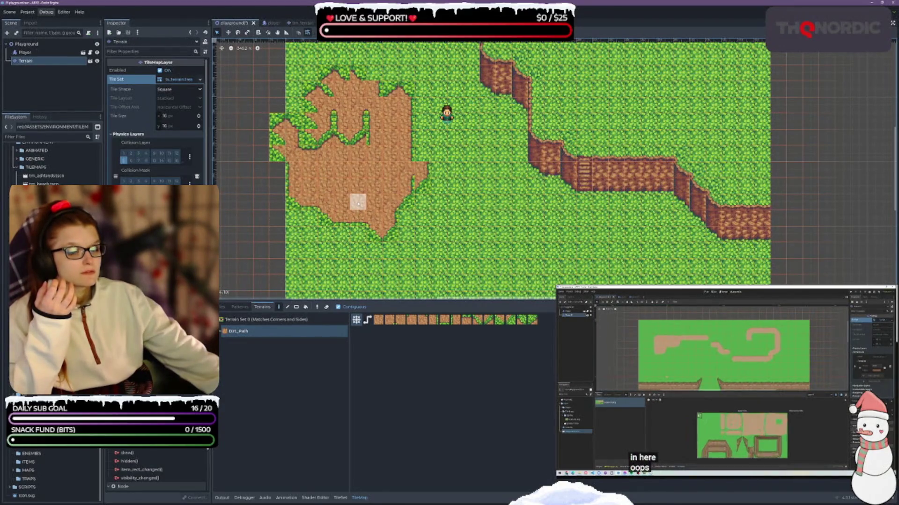
mouse_move(273, 112)
mouse_down()
mouse_move(291, 135)
mouse_move(310, 137)
mouse_up()
mouse_move(325, 170)
mouse_down()
mouse_move(321, 136)
mouse_move(357, 169)
mouse_move(373, 152)
mouse_move(405, 185)
mouse_up()
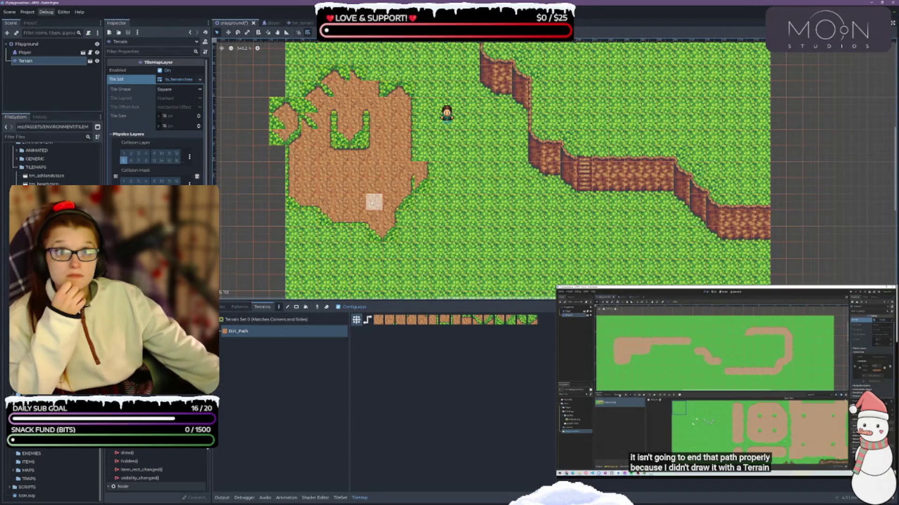
- Paint a new Dirt_Path patch below the existing dirt in Path mode
click(367, 320)
mouse_move(373, 251)
mouse_down()
mouse_move(402, 272)
mouse_move(459, 263)
mouse_move(412, 229)
mouse_move(454, 251)
mouse_move(361, 234)
mouse_move(422, 232)
mouse_move(454, 267)
mouse_up()
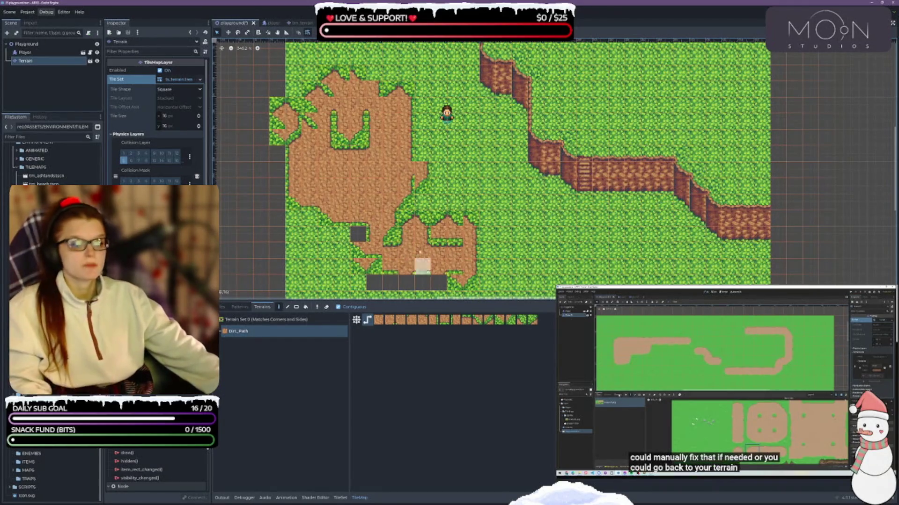
click(279, 323)
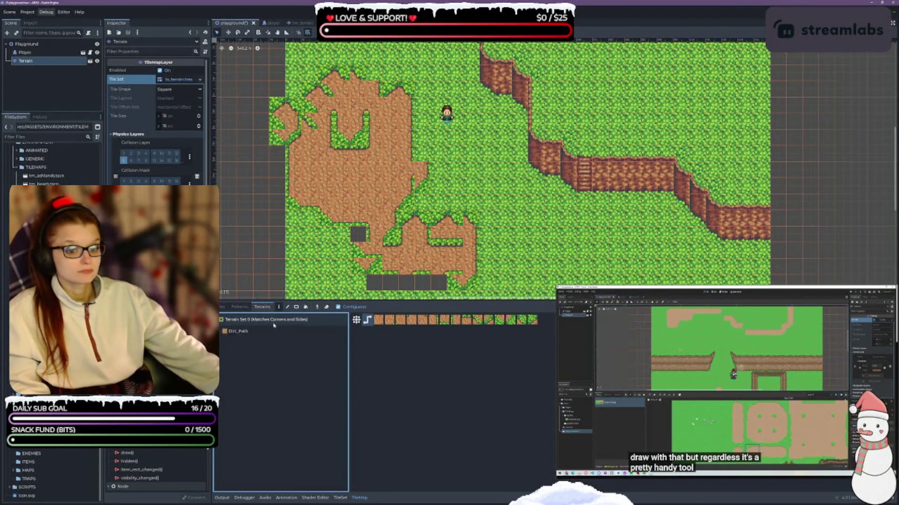
- Cover the dirt patches and empty cells with a grass tile rectangle, save, and reselect Dirt_Path
click(224, 308)
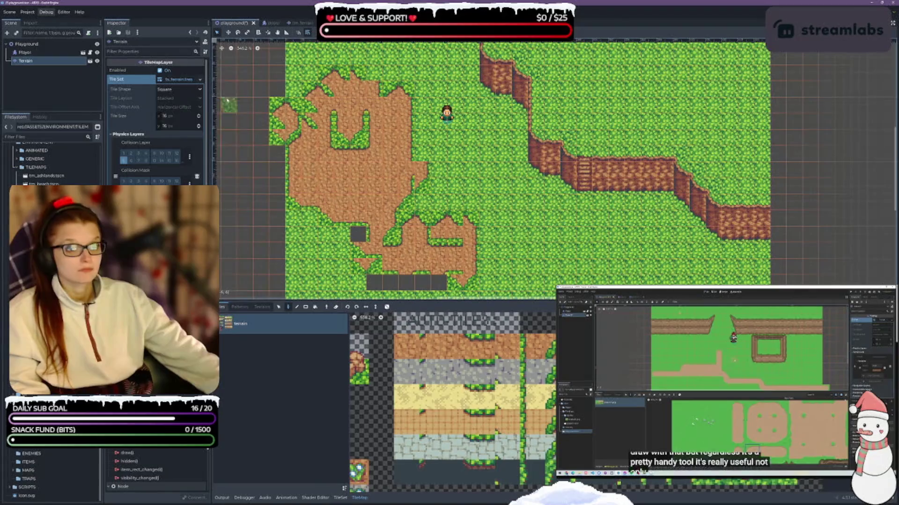
key(ctrl+s)
scroll(528, 364, down, 5)
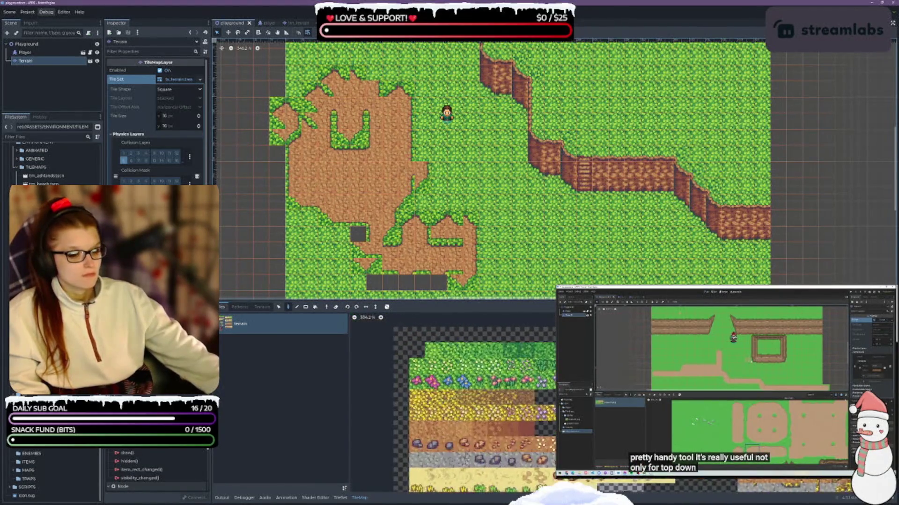
scroll(518, 381, up, 1)
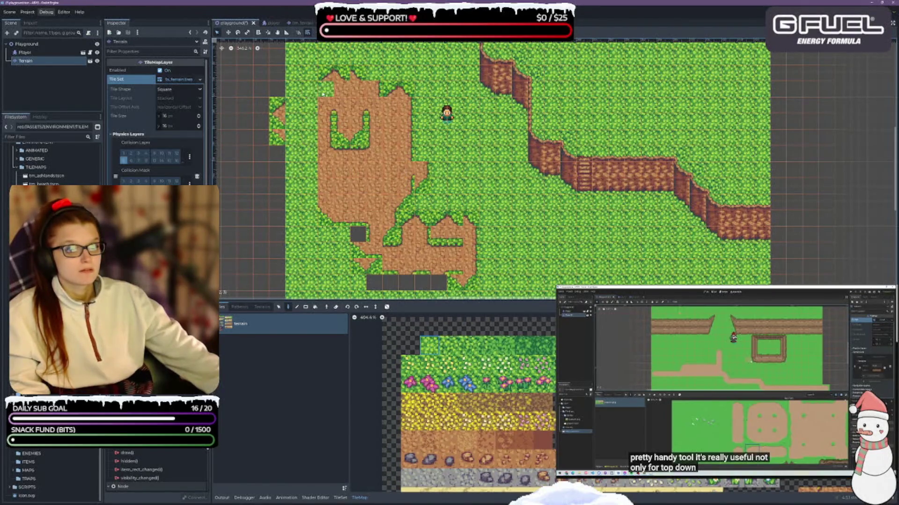
click(305, 307)
mouse_move(351, 108)
mouse_down()
mouse_move(445, 262)
mouse_move(450, 285)
mouse_move(461, 255)
mouse_up()
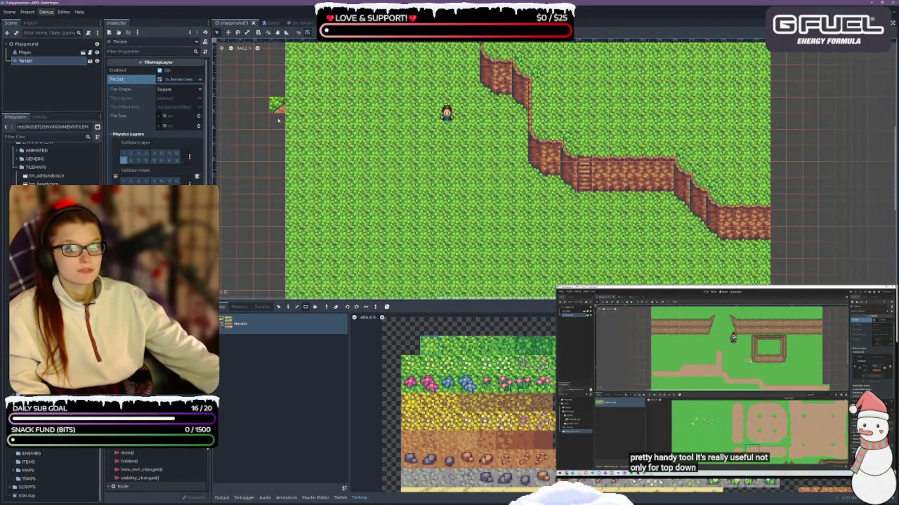
key(ctrl+s)
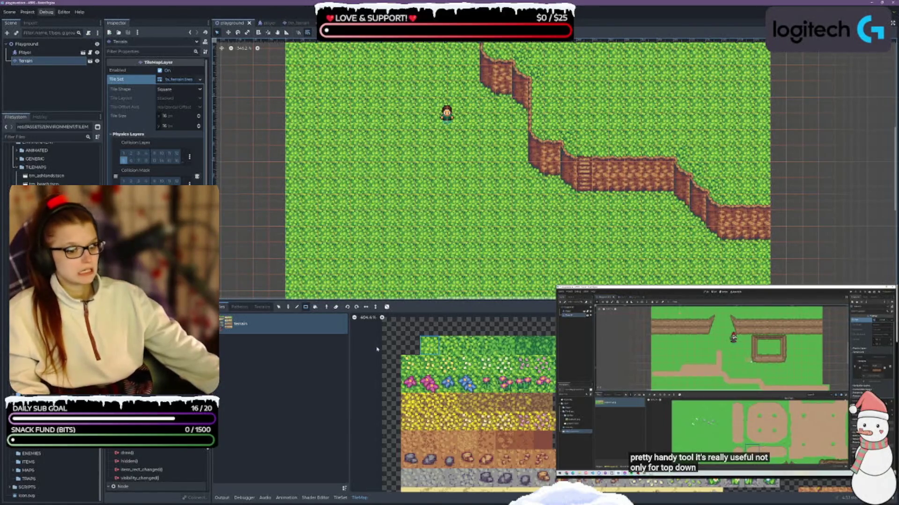
click(263, 307)
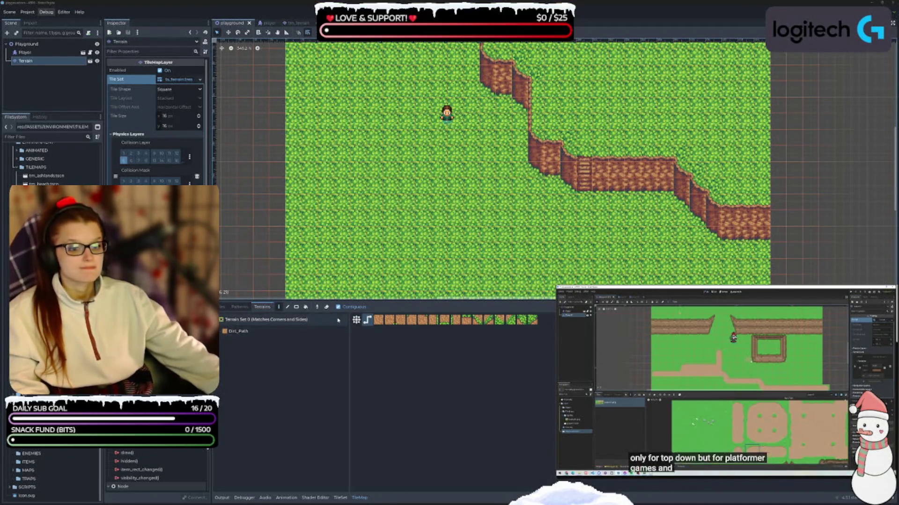
click(257, 336)
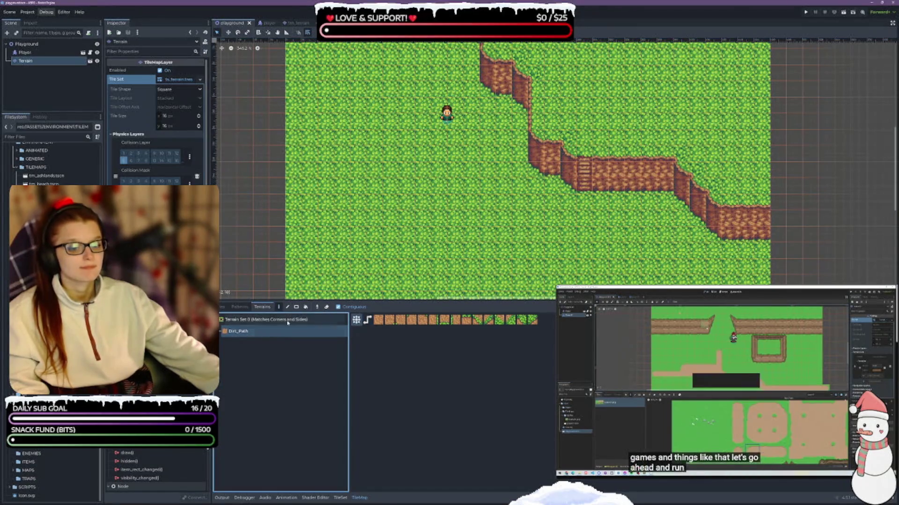
- Open the TileSet editor and enlarge its tile editing area
click(341, 498)
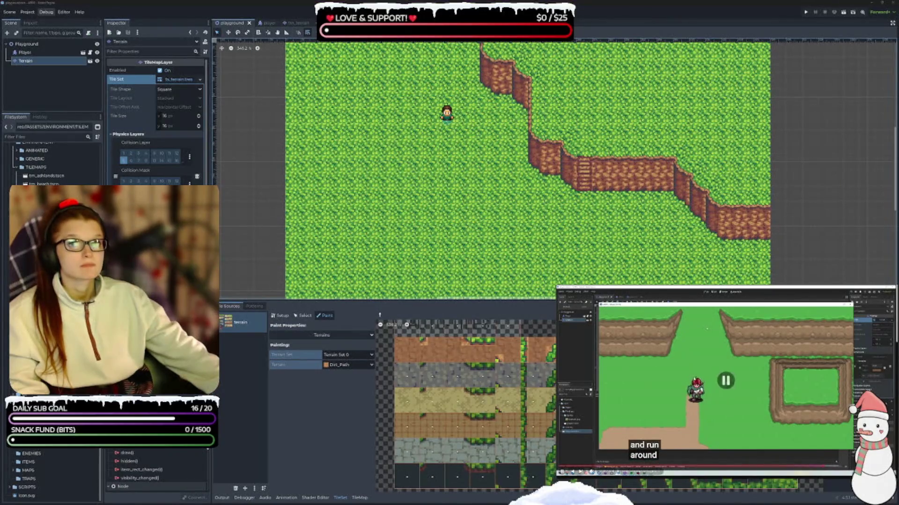
drag(470, 302, 470, 144)
scroll(487, 283, up, 3)
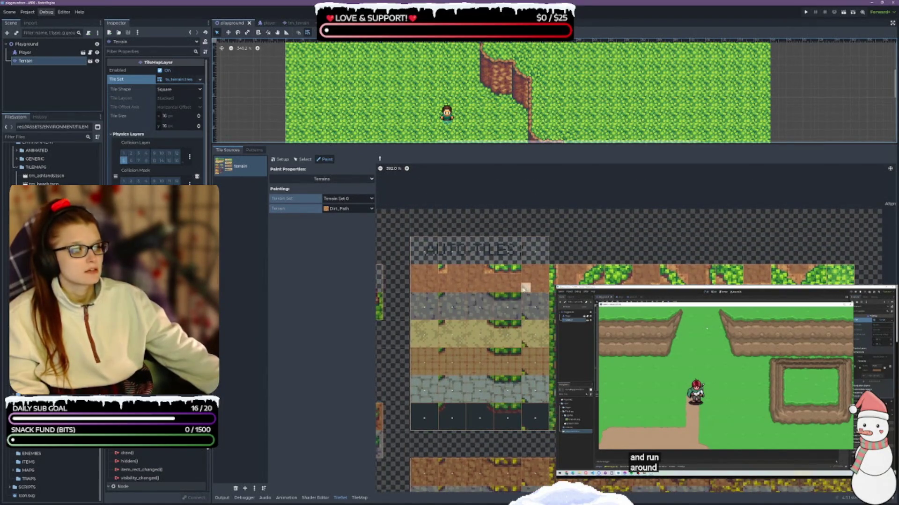
scroll(487, 283, down, 2)
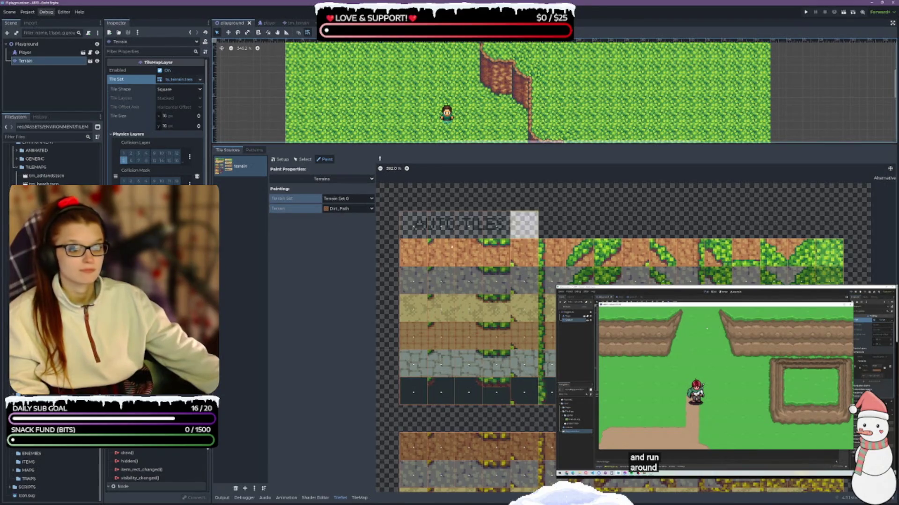
- Paint Dirt_Path terrain onto the top-row dirt tiles, then bring up the map's Terrains list
mouse_move(487, 244)
mouse_down()
mouse_move(503, 243)
mouse_move(515, 262)
mouse_move(546, 252)
mouse_move(570, 260)
mouse_move(603, 246)
mouse_move(601, 260)
mouse_move(611, 244)
mouse_move(617, 265)
mouse_up()
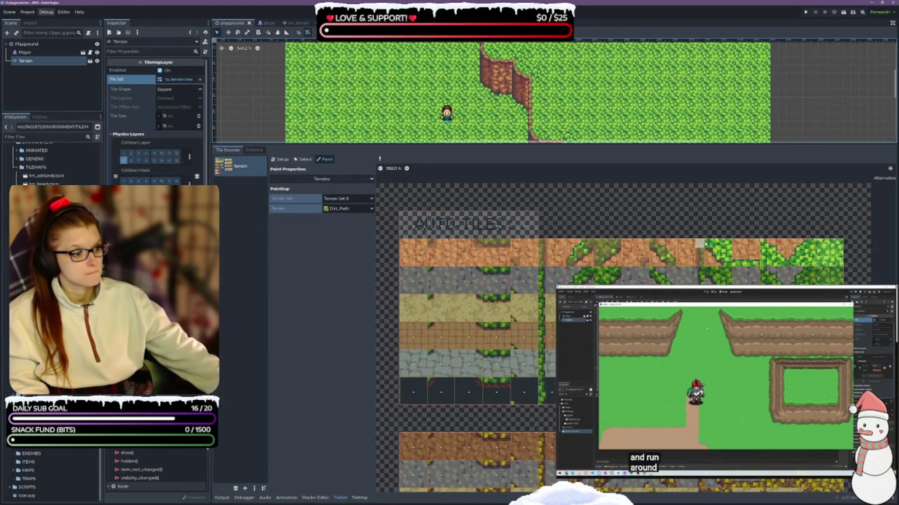
click(725, 248)
click(737, 264)
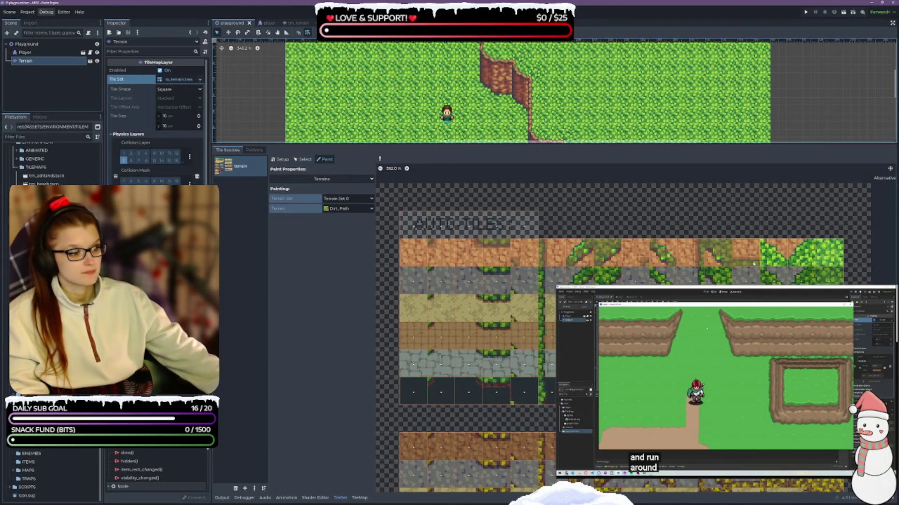
click(774, 256)
click(798, 261)
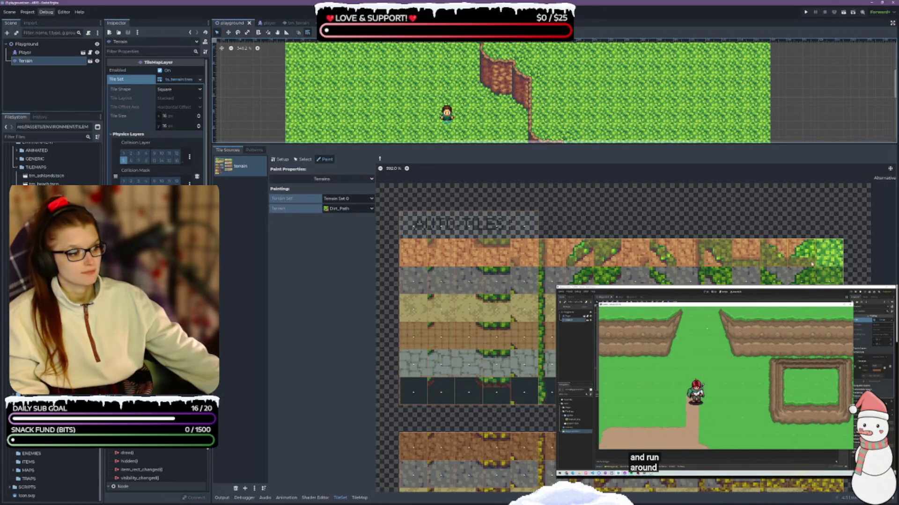
mouse_move(825, 243)
mouse_down()
mouse_move(828, 255)
mouse_move(818, 256)
mouse_up()
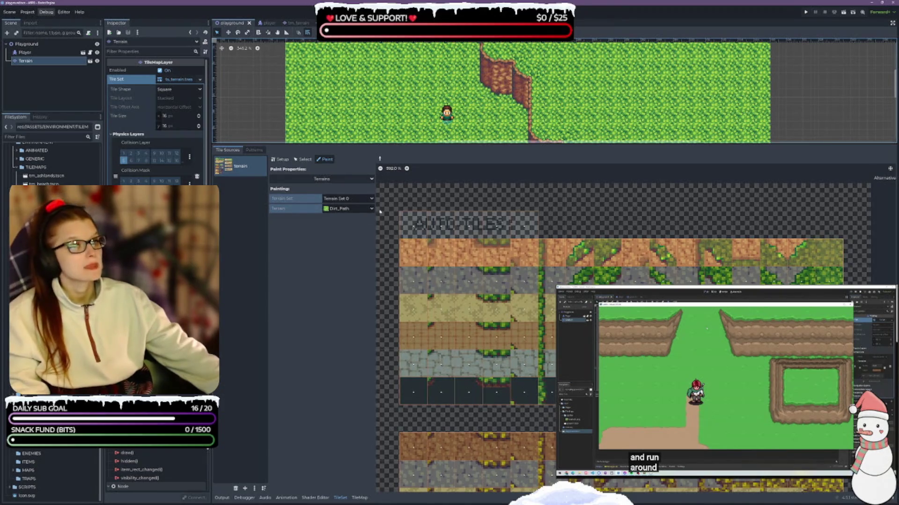
drag(409, 145, 398, 349)
click(360, 497)
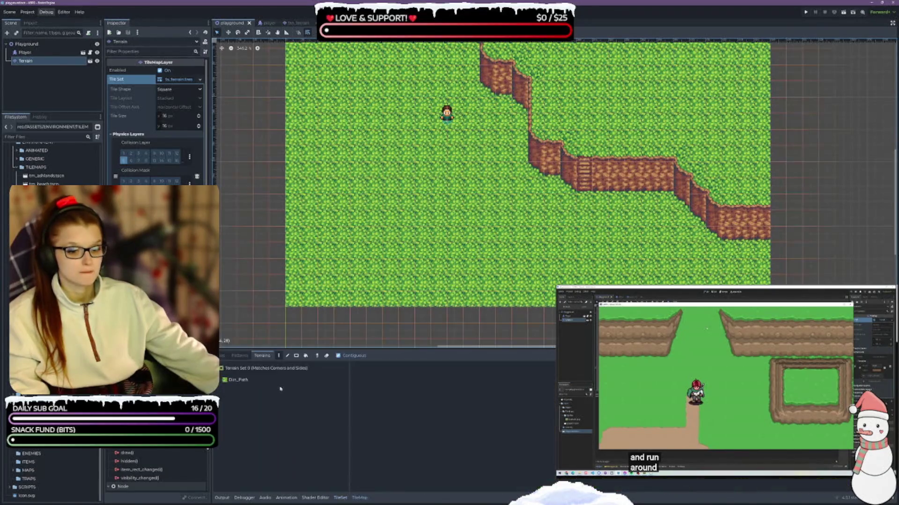
- Select Dirt_Path and paint a dirt loop around the grass patch in path mode
click(249, 381)
mouse_move(374, 234)
mouse_down()
mouse_move(388, 201)
mouse_move(365, 150)
mouse_move(415, 205)
mouse_move(423, 185)
mouse_move(334, 155)
mouse_move(374, 100)
mouse_move(442, 214)
mouse_move(398, 161)
mouse_move(346, 154)
mouse_move(394, 123)
mouse_up()
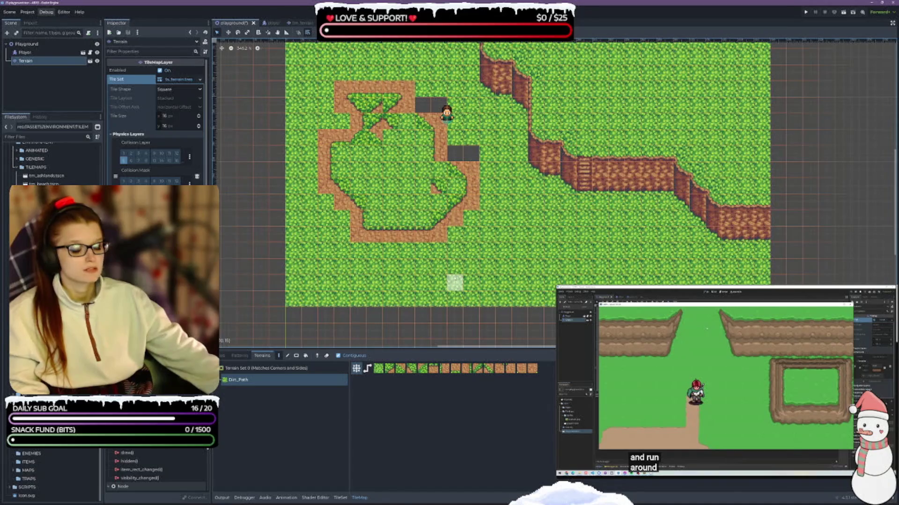
key(ctrl+z)
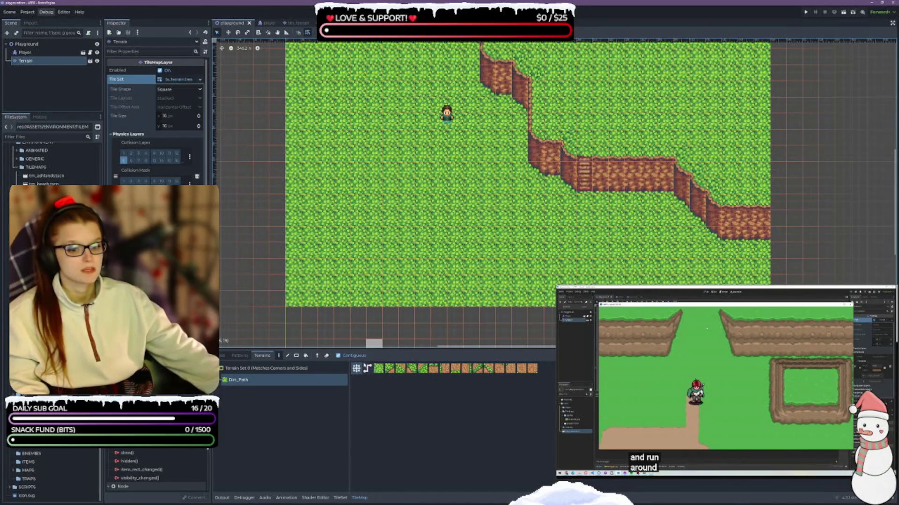
click(367, 369)
mouse_move(405, 281)
mouse_down()
mouse_move(438, 201)
mouse_move(342, 187)
mouse_move(455, 180)
mouse_up()
mouse_move(390, 250)
mouse_down()
mouse_move(390, 267)
mouse_move(422, 252)
mouse_move(374, 234)
mouse_move(437, 234)
mouse_move(356, 243)
mouse_move(375, 220)
mouse_move(431, 217)
mouse_move(434, 206)
mouse_move(454, 215)
mouse_up()
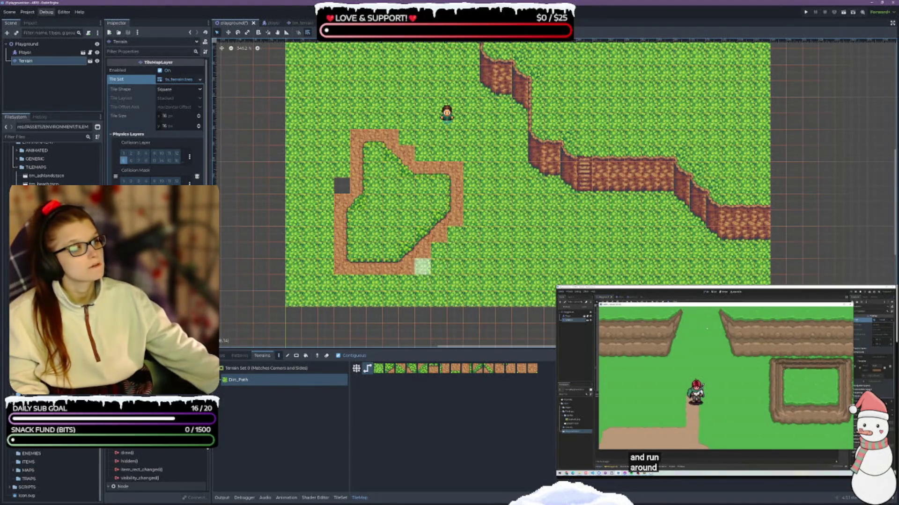
- Try a single dirt tile in the dark cell, undo it, and straighten the loop's left side
click(532, 368)
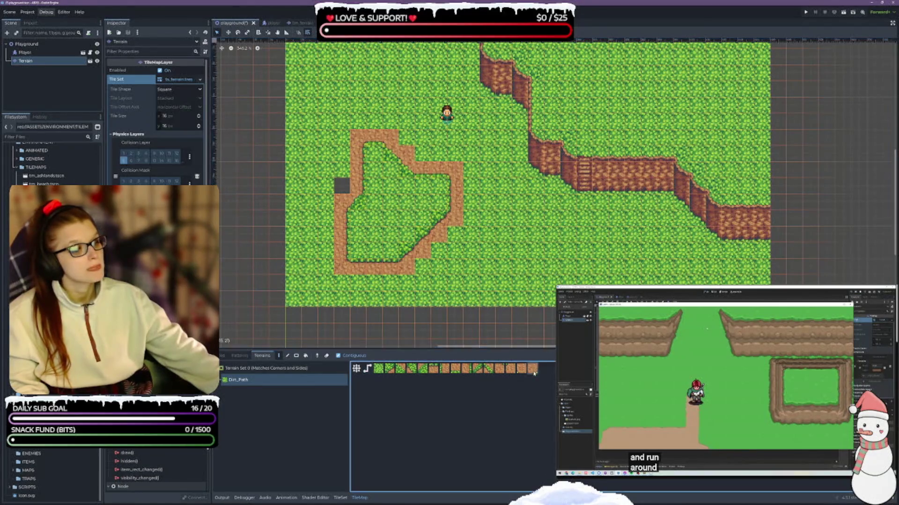
click(341, 186)
key(ctrl+z)
click(367, 368)
click(326, 242)
mouse_move(348, 205)
mouse_down()
mouse_move(341, 185)
mouse_move(358, 186)
mouse_move(351, 178)
mouse_move(369, 131)
mouse_up()
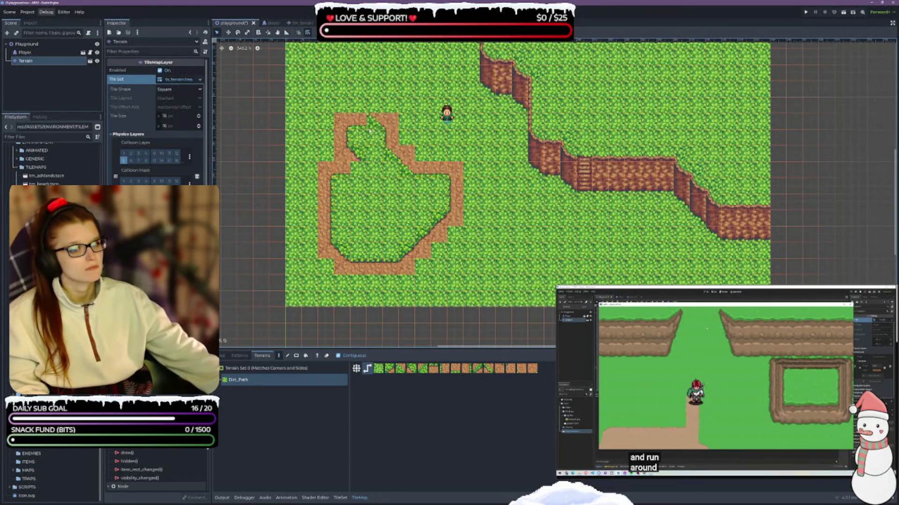
- Refine the loop's top, left edge and lower-right corner, extending it to the player
click(366, 105)
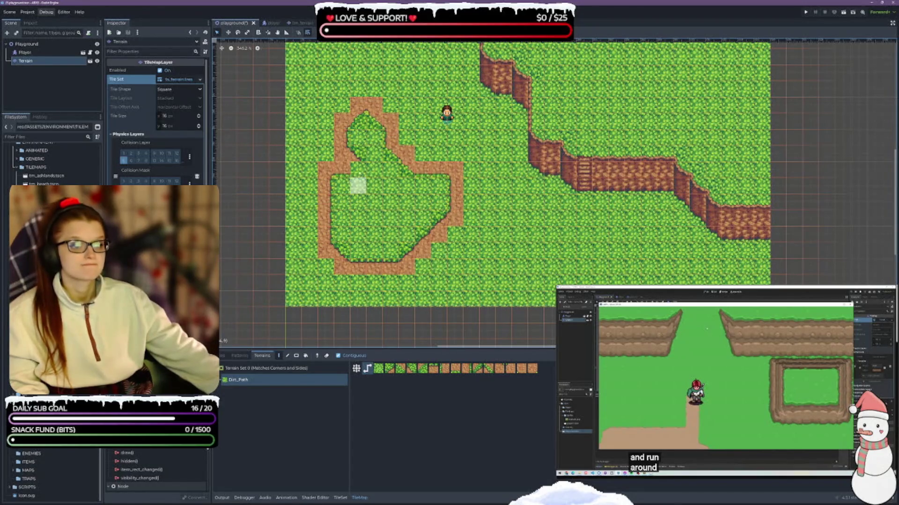
click(325, 136)
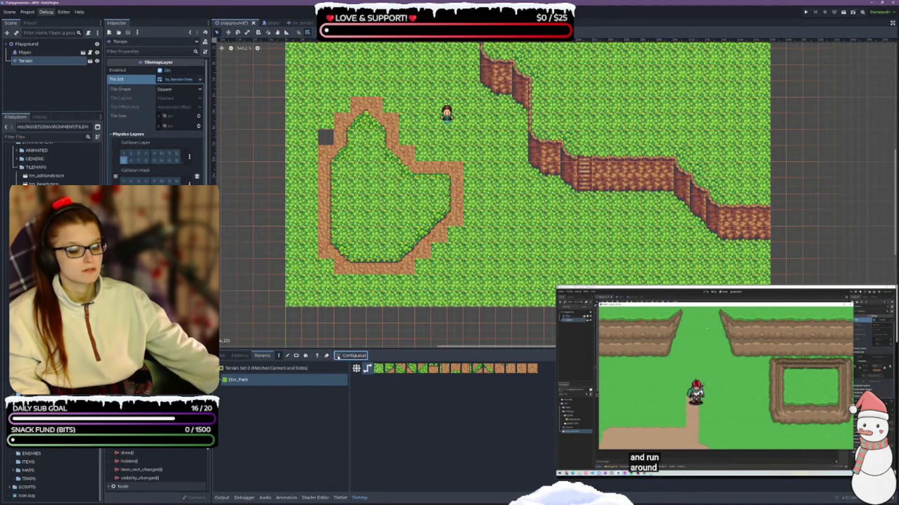
click(454, 234)
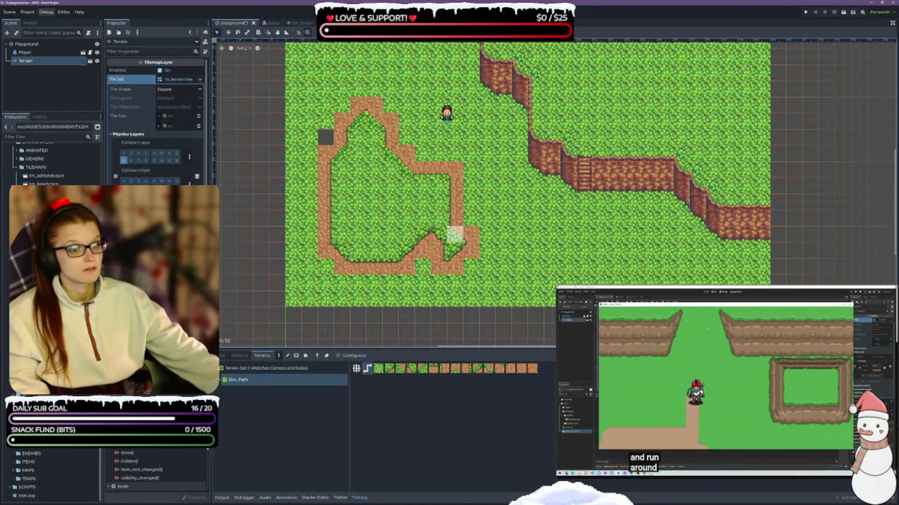
mouse_move(457, 208)
mouse_down()
mouse_move(398, 112)
mouse_move(416, 154)
mouse_move(422, 137)
mouse_up()
- Enable Contiguous filling, switch to the Tiles view, and pick the rectangle eraser
click(338, 357)
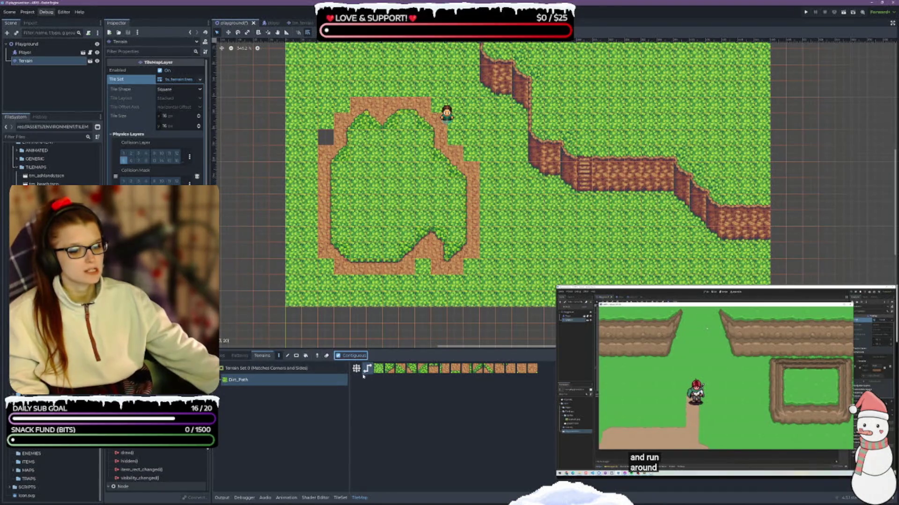
click(222, 355)
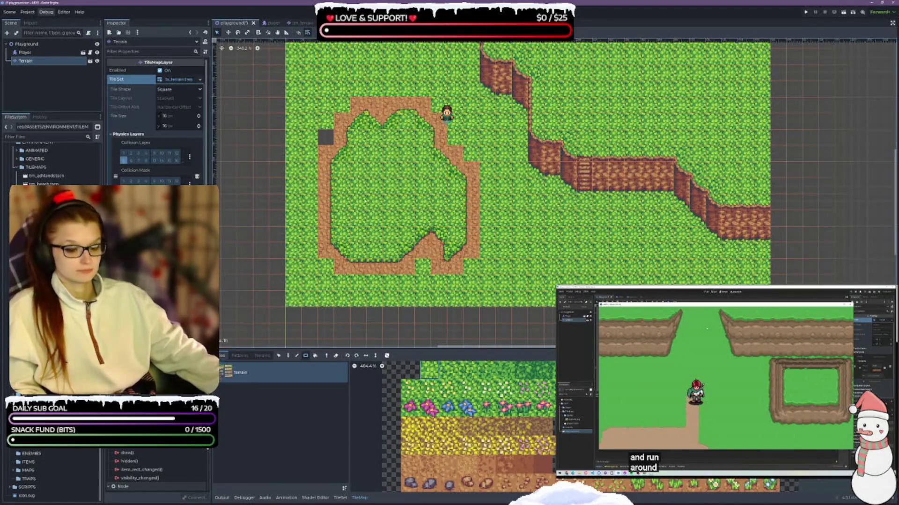
click(333, 357)
- Erase the dirt loop back to plain grass, save the scene, and reopen the TileSet editor
drag(482, 280, 482, 281)
key(ctrl+s)
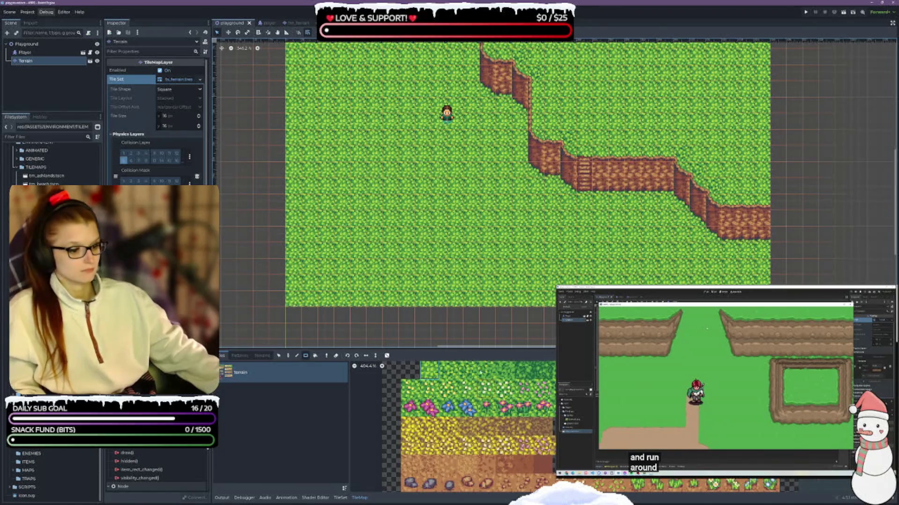
mouse_move(477, 350)
mouse_down()
mouse_move(407, 237)
mouse_move(339, 169)
mouse_up()
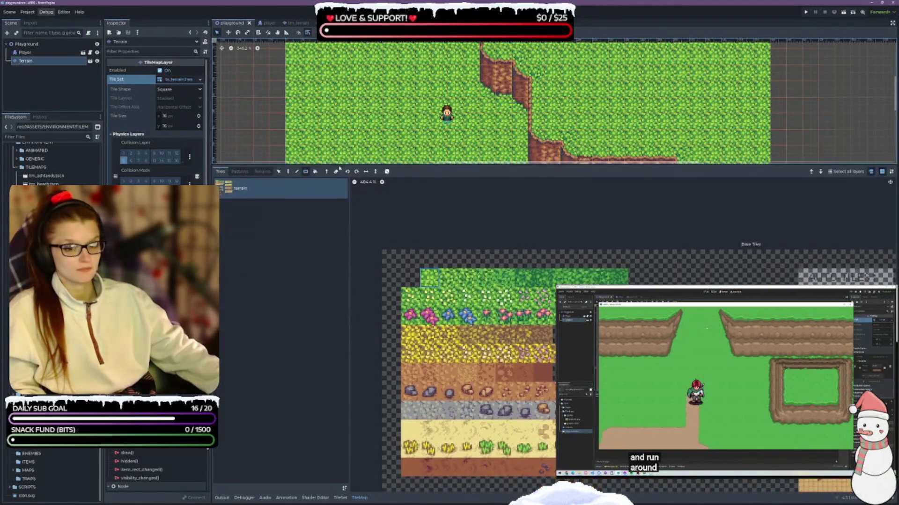
click(263, 171)
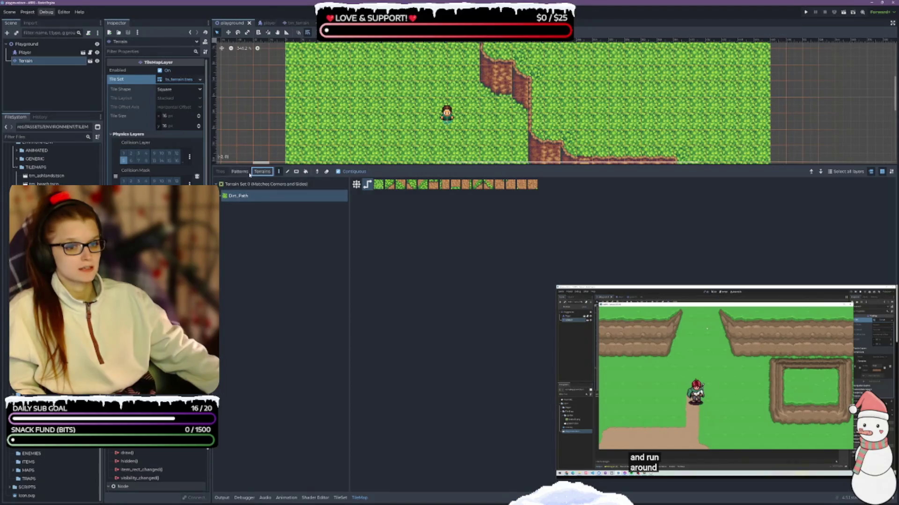
click(220, 172)
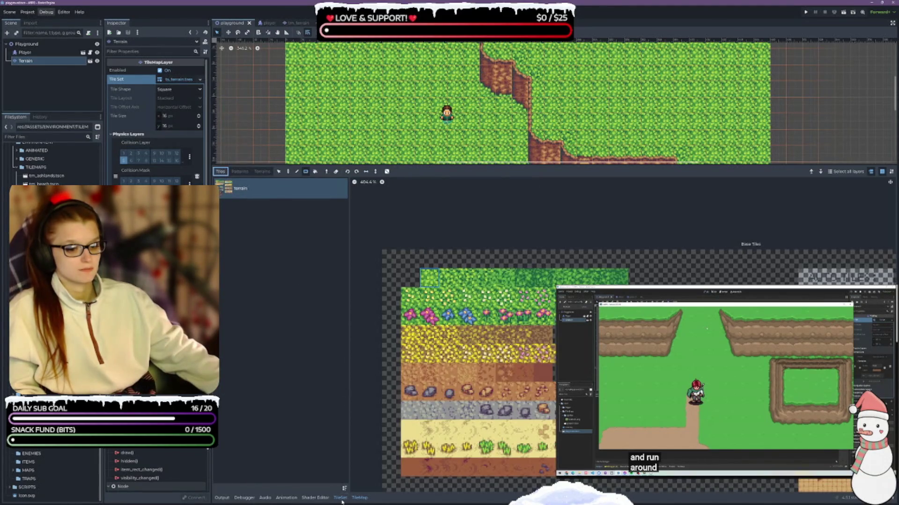
click(340, 498)
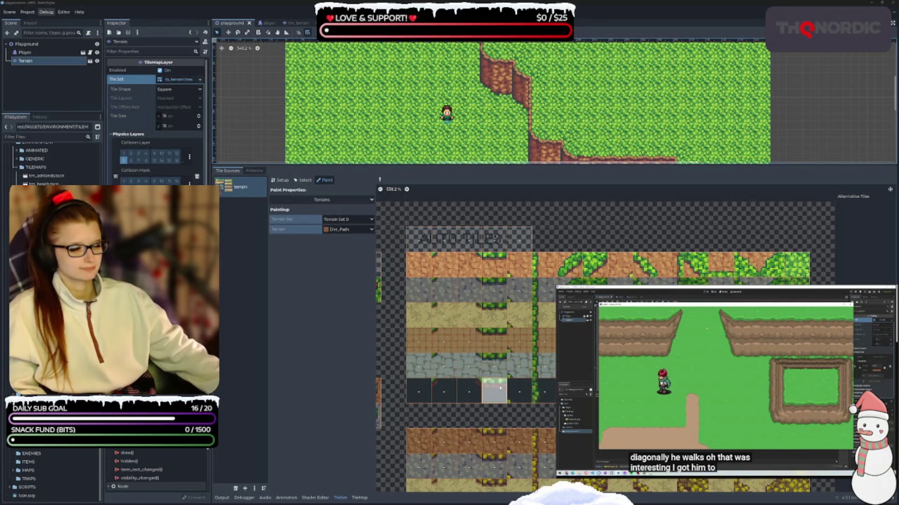
scroll(496, 388, down, 2)
scroll(418, 424, down, 2)
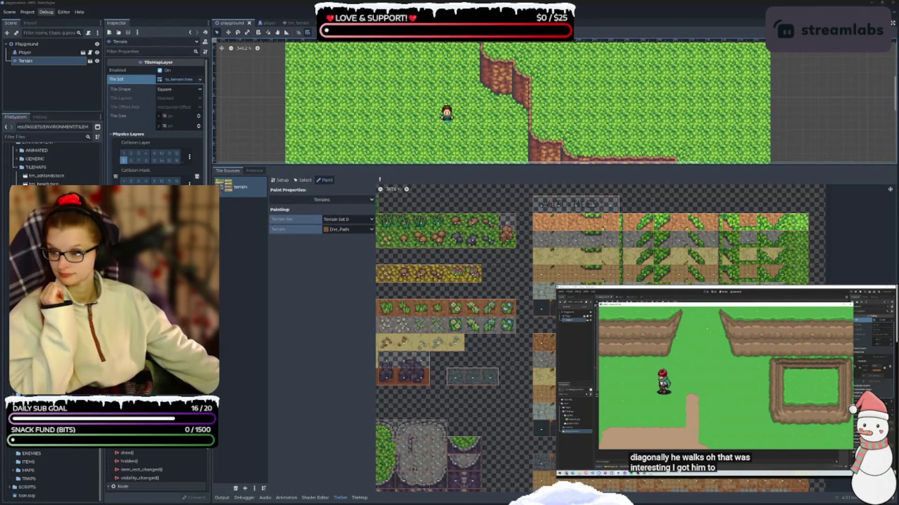
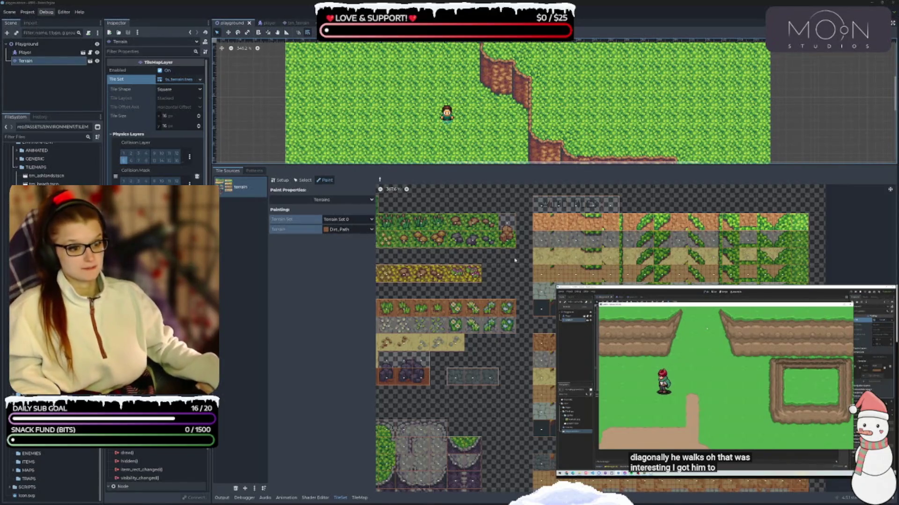
- Scroll the atlas view to its top and drag the panel splitter up to enlarge the TileSet editor
drag(503, 262, 414, 320)
scroll(414, 319, up, 1)
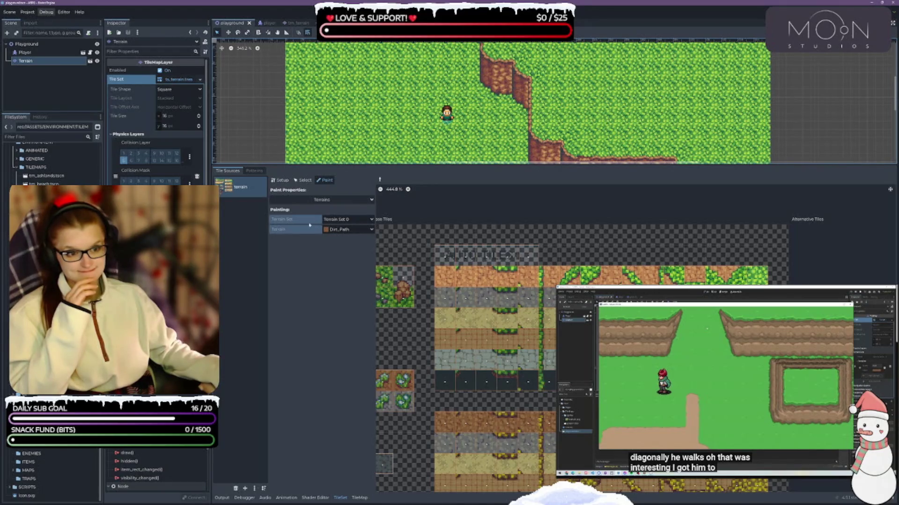
drag(325, 165, 328, 70)
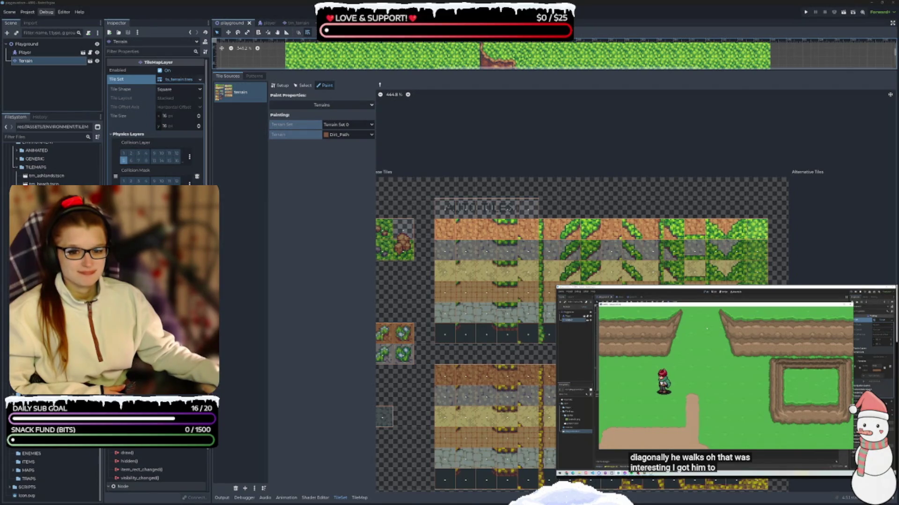
- Toggle the tile editor between Setup and Paint modes to review the atlas properties
key(alt+Tab)
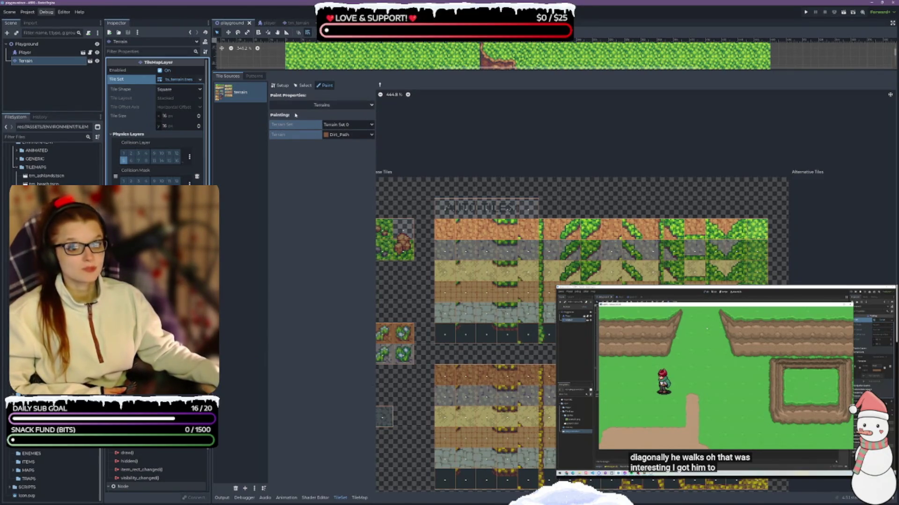
click(303, 85)
click(280, 85)
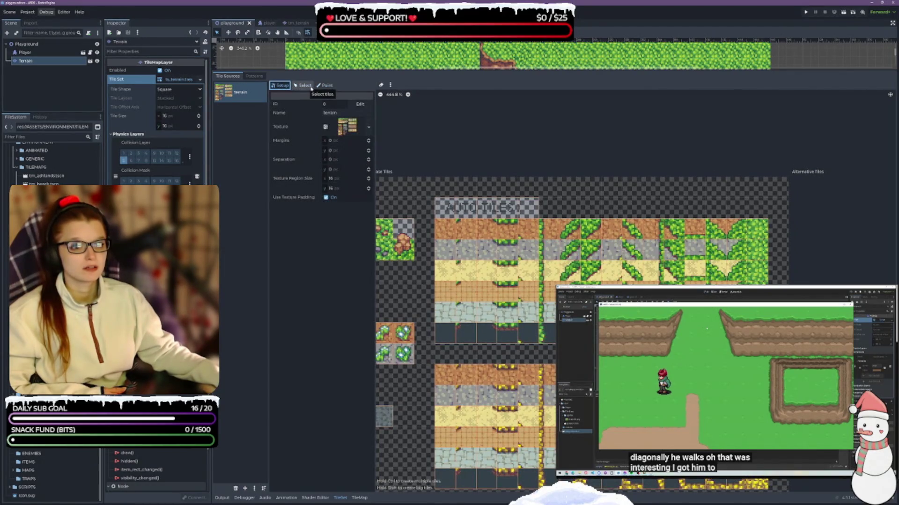
click(303, 85)
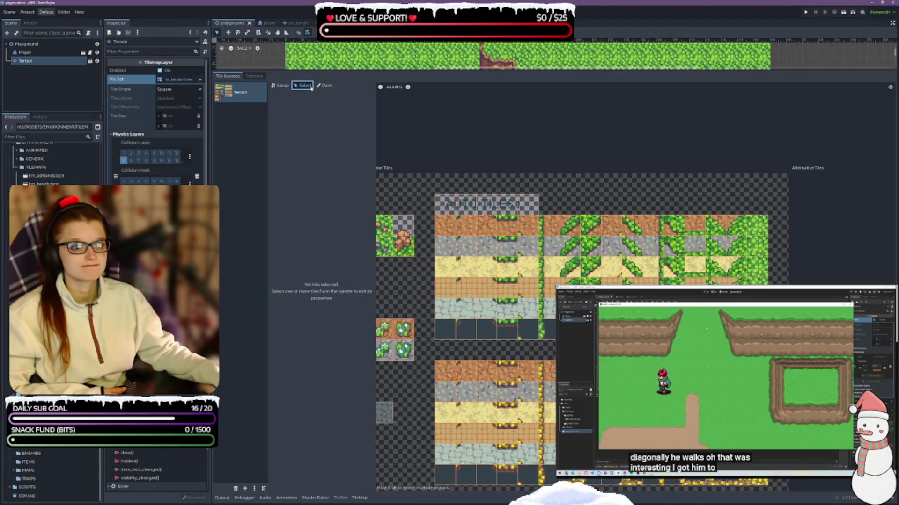
click(326, 85)
- Confirm Dirt_Path in Terrain Set 0 as the paint terrain, widen the properties column, and show the TileMap editor
click(370, 124)
click(337, 124)
click(348, 134)
click(337, 143)
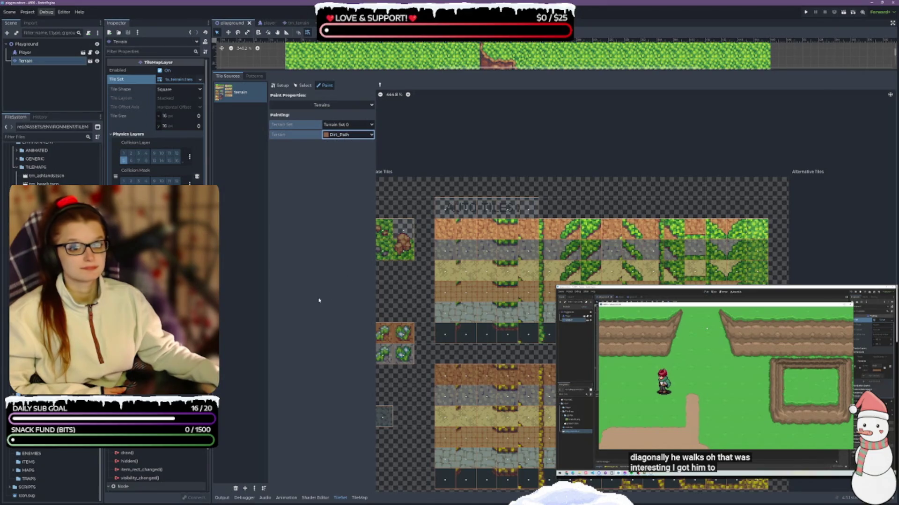
drag(269, 287, 293, 286)
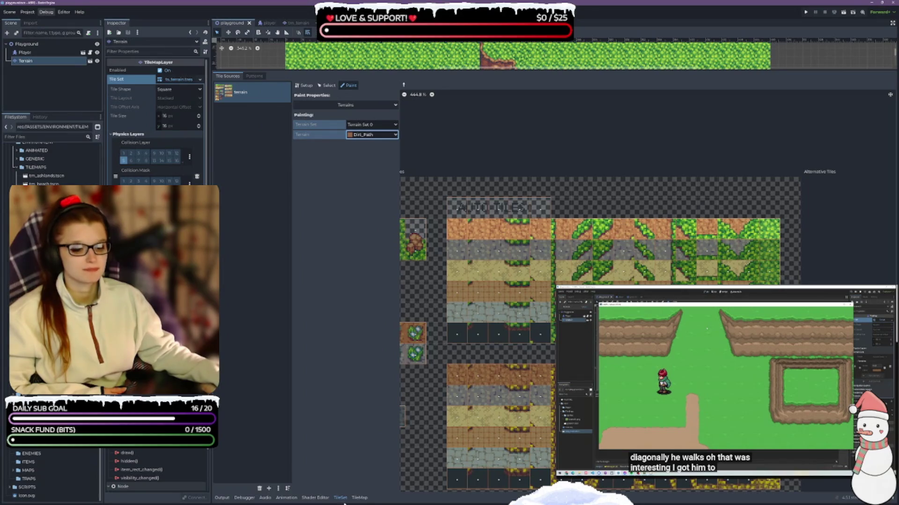
click(359, 497)
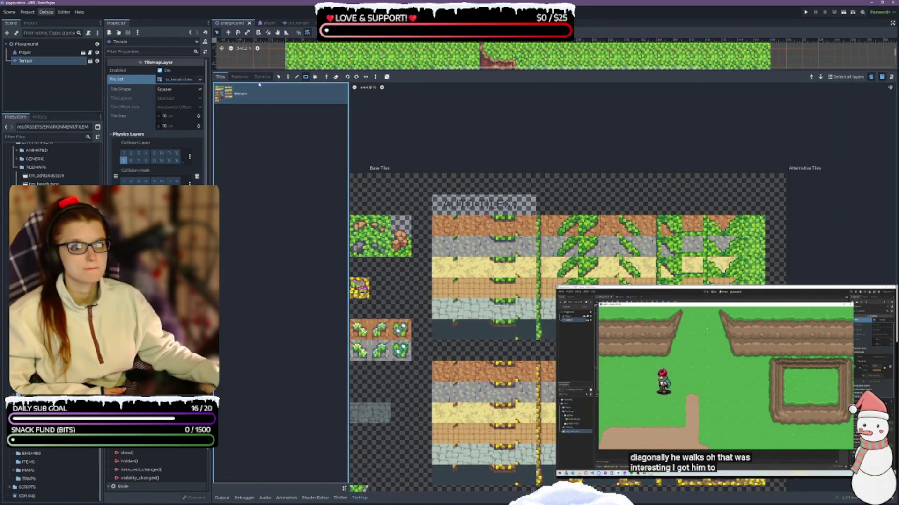
- View the Dirt_Path terrain in the TileMap Terrains tab, go back to Tiles, and return to the TileSet editor
click(261, 77)
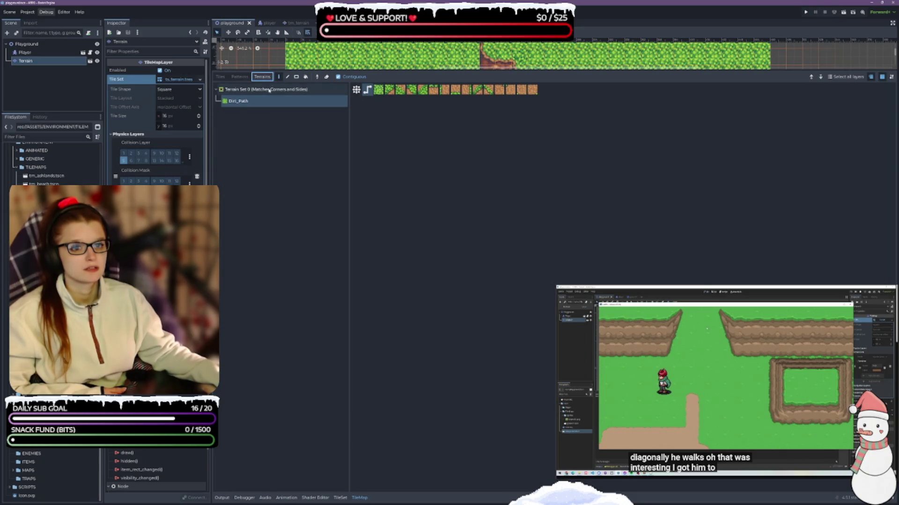
click(221, 77)
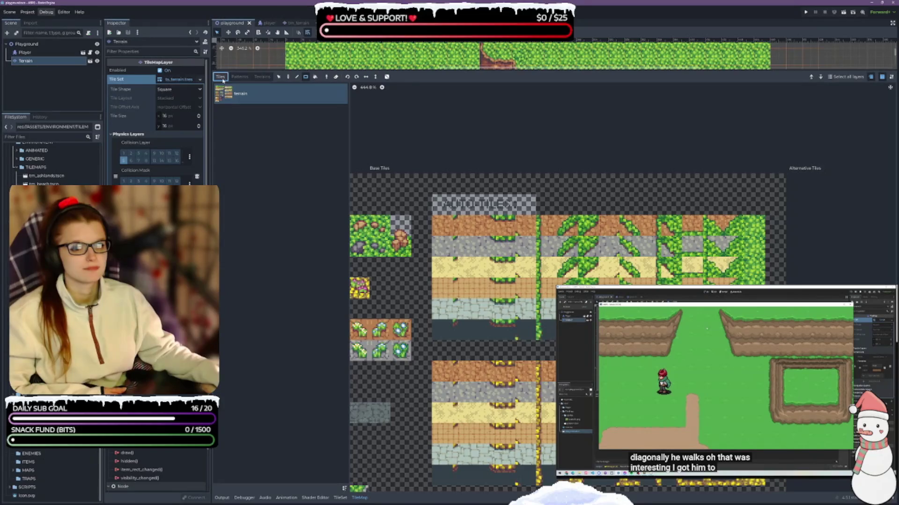
click(340, 497)
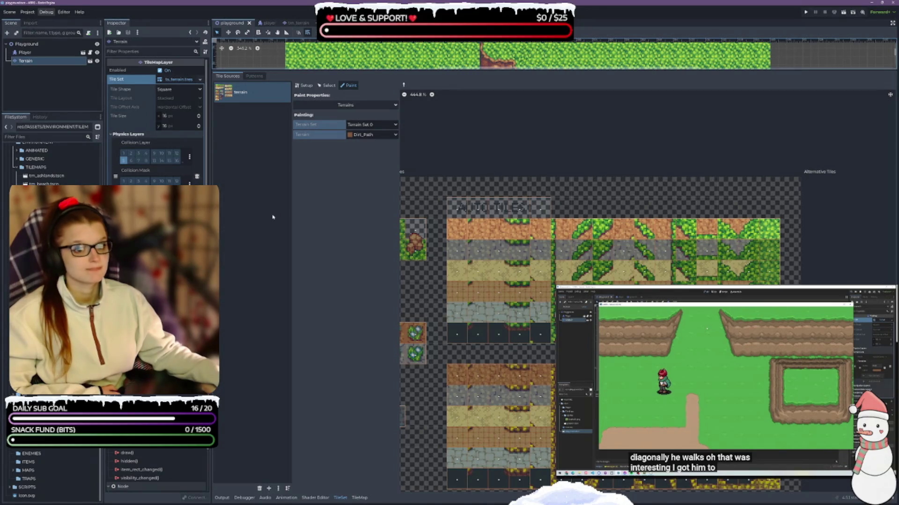
click(278, 489)
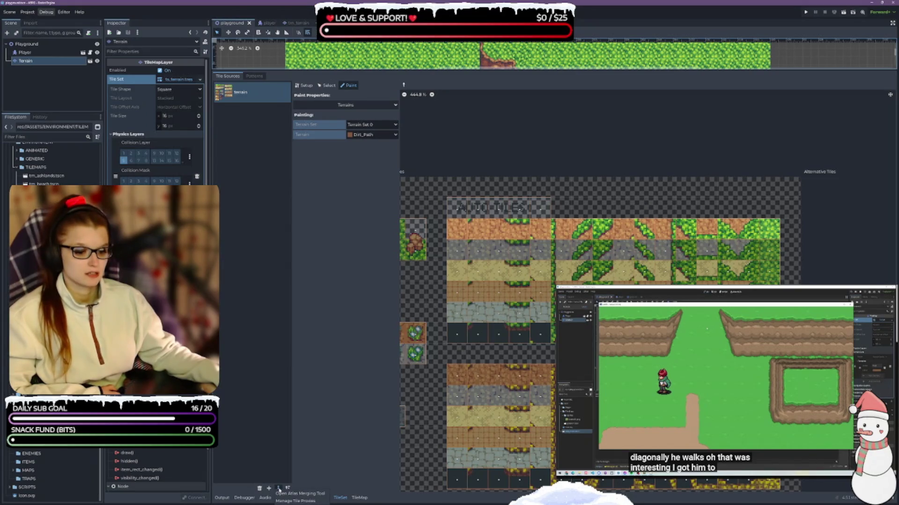
click(281, 398)
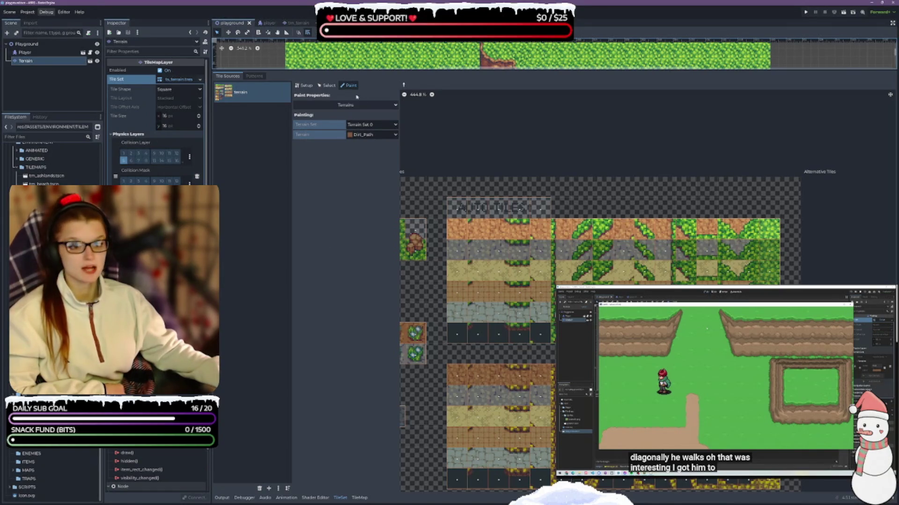
- Select the whole top row of atlas tiles and expand their Terrains properties
click(330, 85)
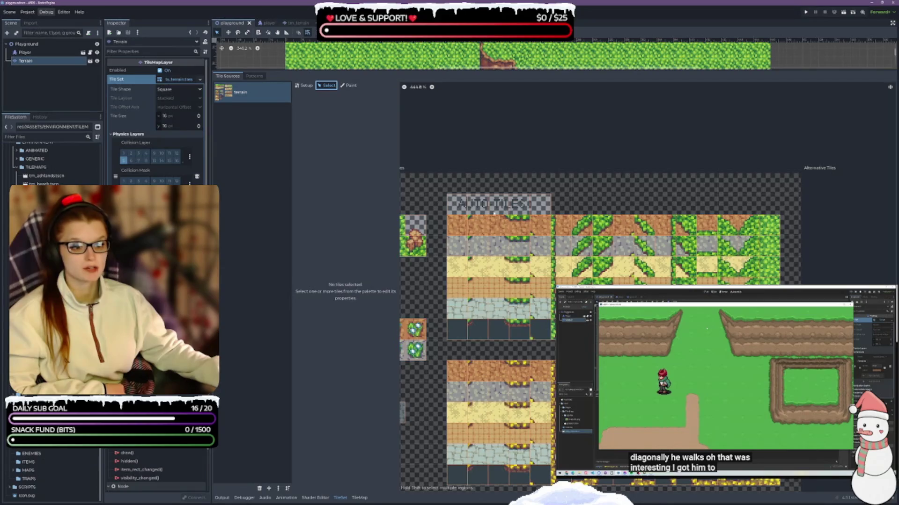
drag(462, 226, 770, 226)
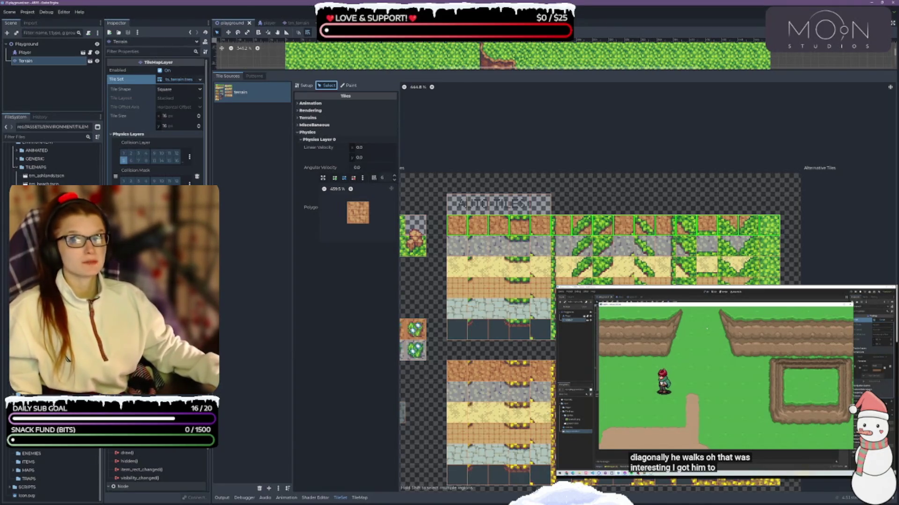
click(370, 266)
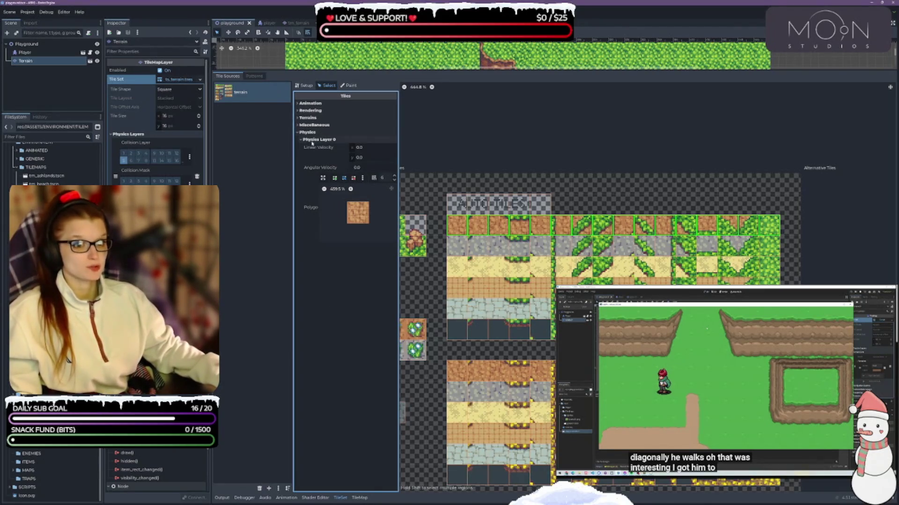
click(307, 118)
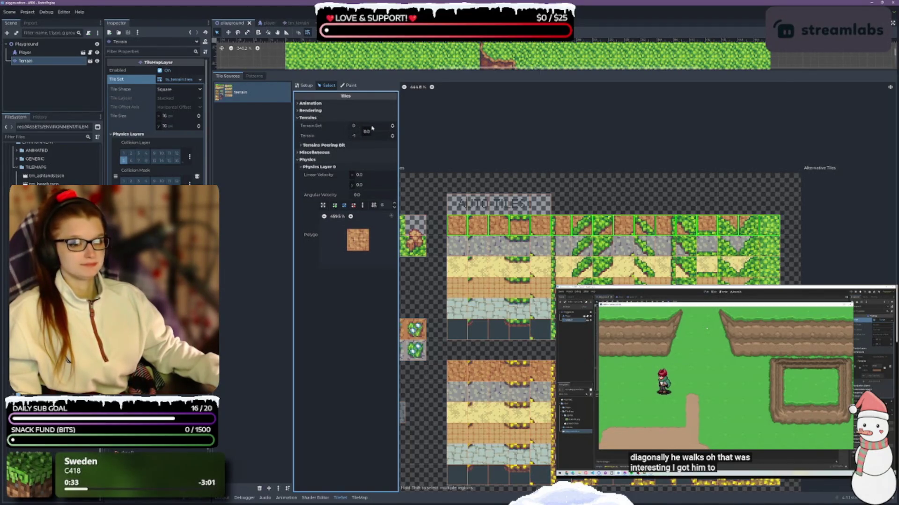
- Assign the top-row tiles to Terrain Set 0 and Terrain 0, and reveal their peering bits
click(393, 127)
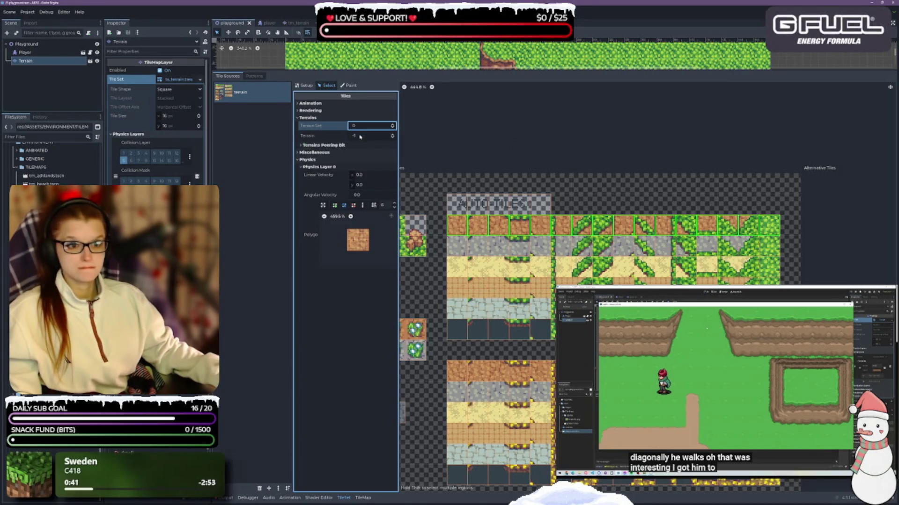
click(380, 136)
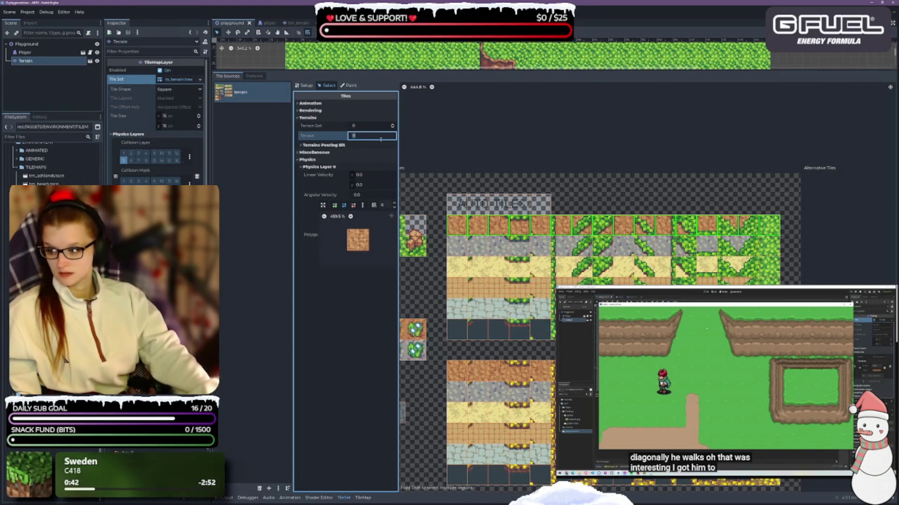
key(Return)
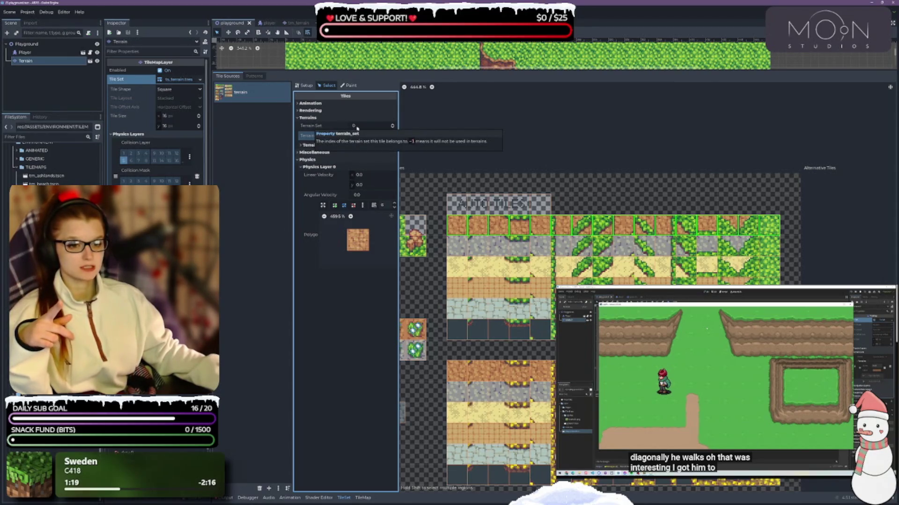
click(369, 135)
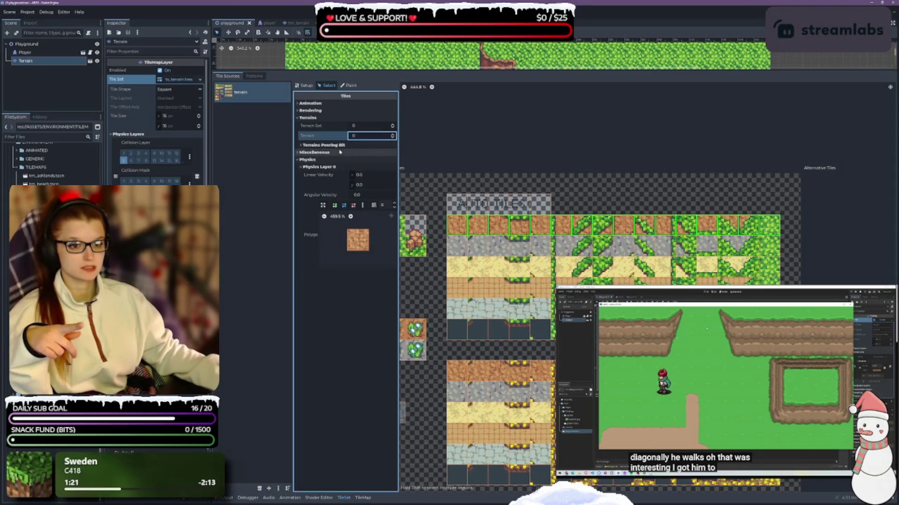
click(322, 146)
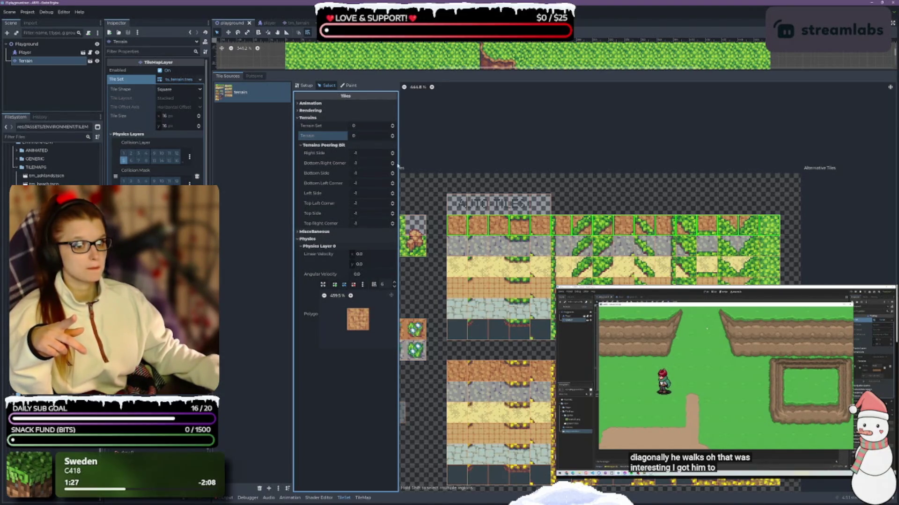
click(457, 228)
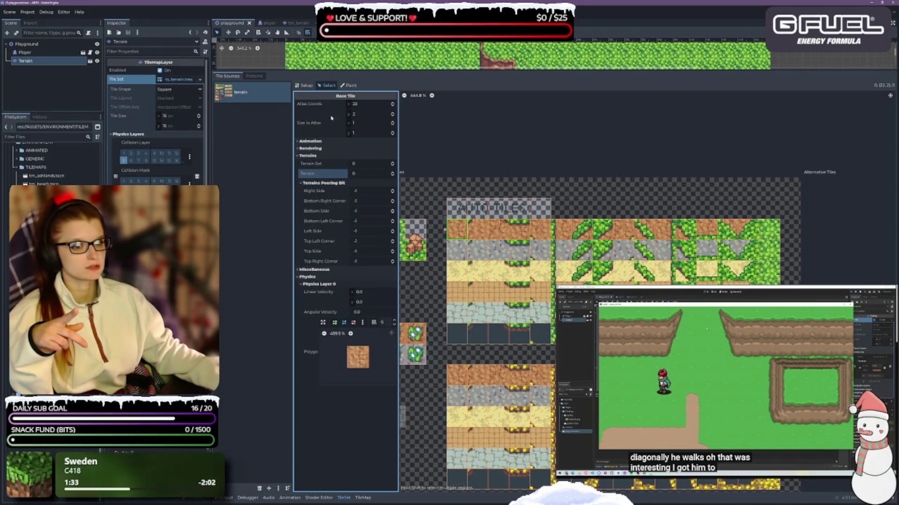
- Reselect the full top row of tiles and switch to the Paint tab's terrain properties
mouse_move(454, 229)
mouse_down()
mouse_move(669, 243)
mouse_move(767, 234)
mouse_up()
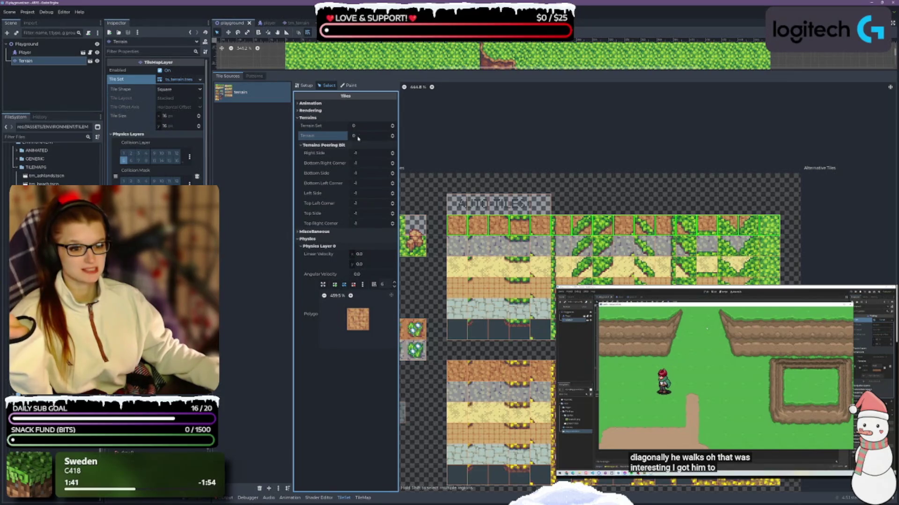
click(349, 86)
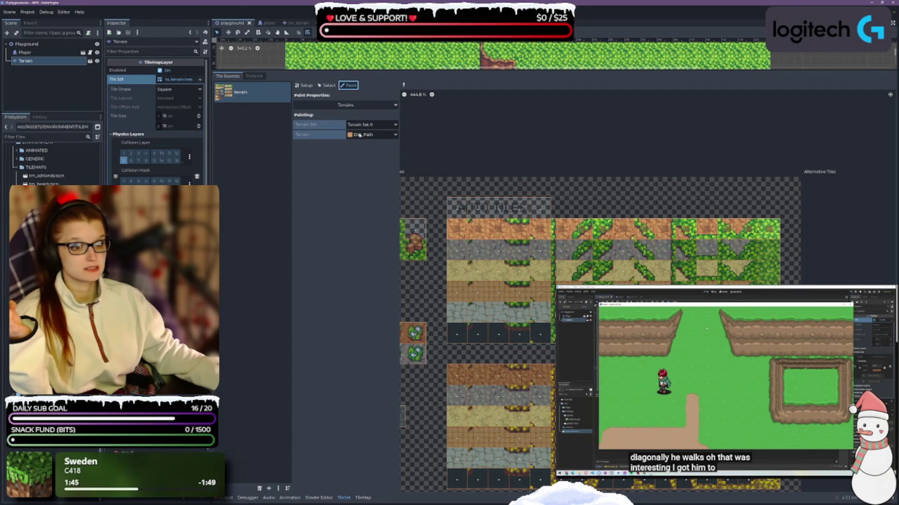
- Review the top-row tiles' Terrain Set 0 and Terrain 0 properties in Select mode, then return to Paint
click(330, 86)
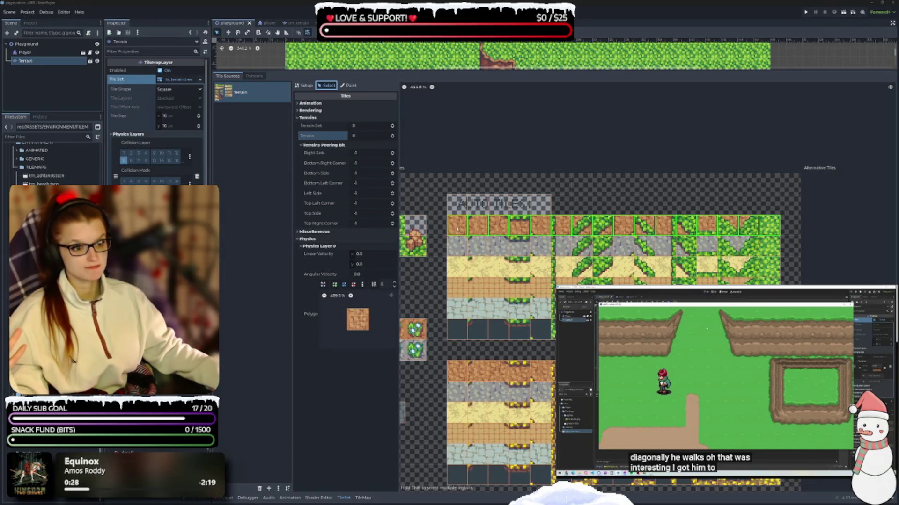
click(349, 86)
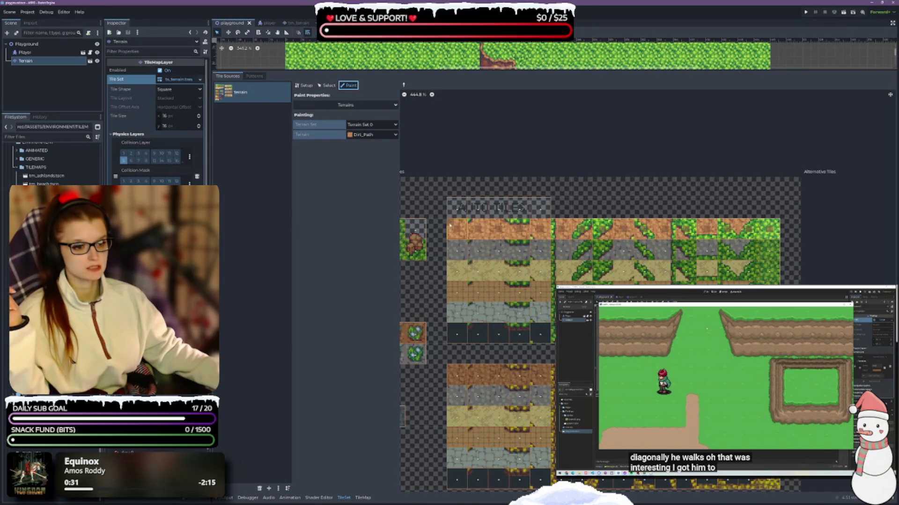
click(462, 227)
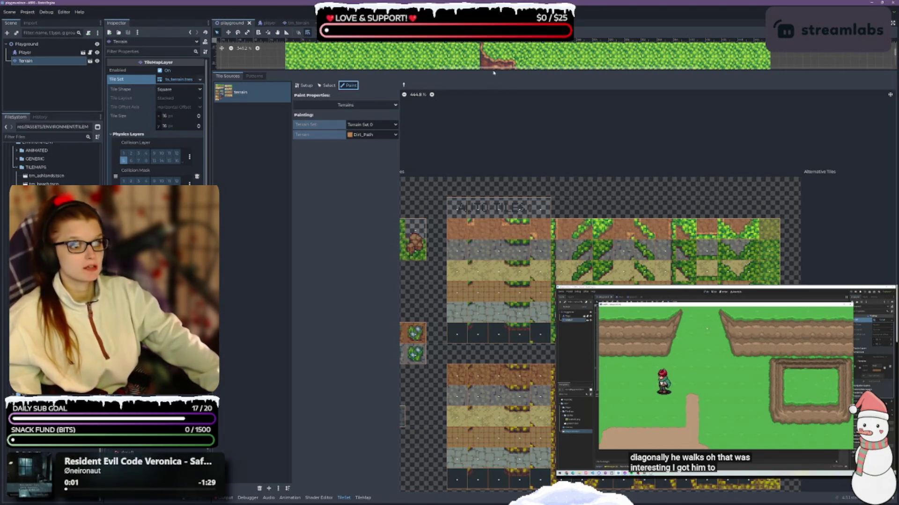
mouse_move(494, 71)
mouse_down()
mouse_move(444, 281)
mouse_move(392, 308)
mouse_up()
click(325, 322)
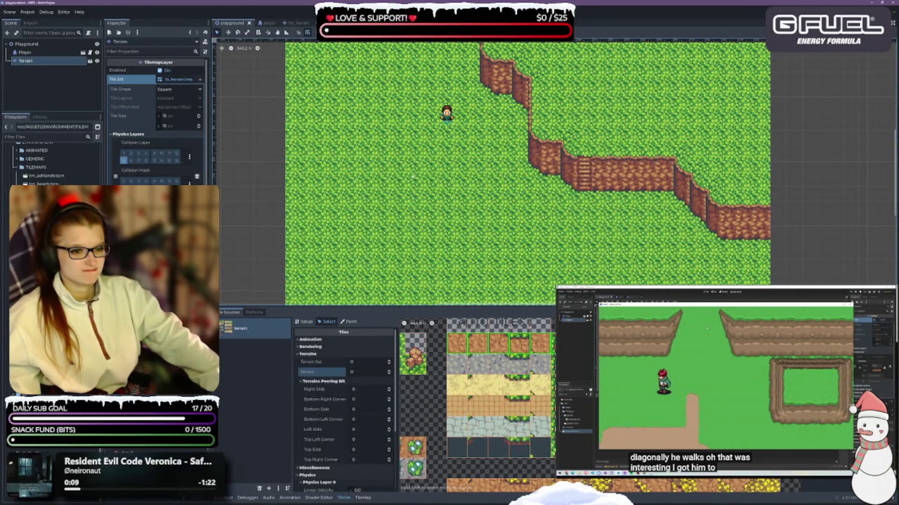
click(363, 497)
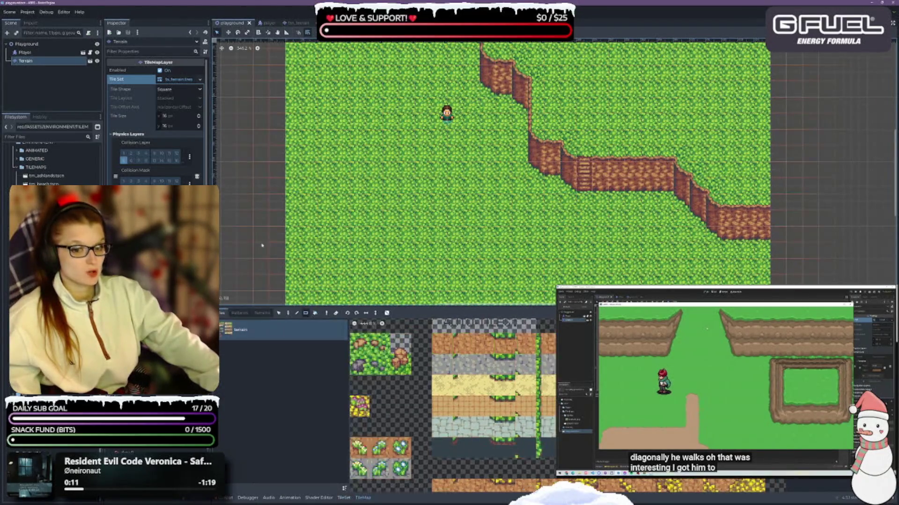
- Choose Dirt_Path and paint a dirt patch on the grass left of the player, extending it upward
click(262, 314)
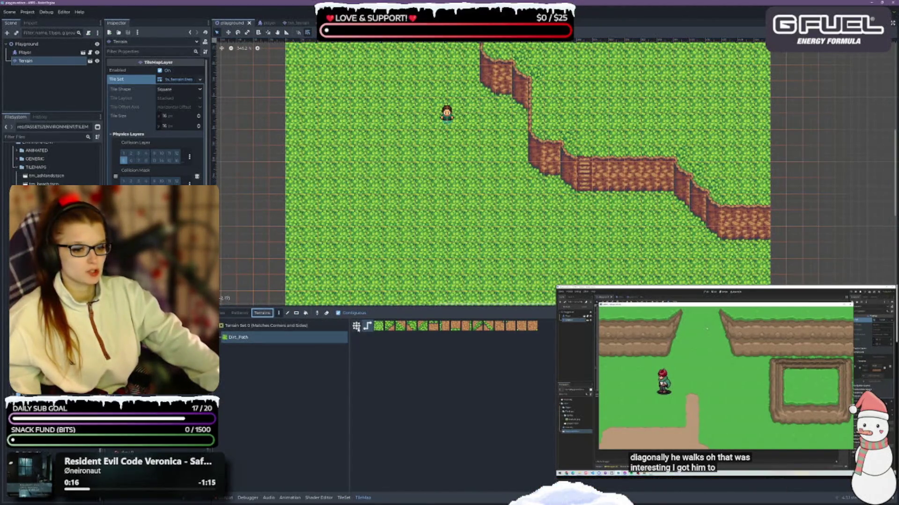
mouse_move(373, 201)
mouse_down()
mouse_move(384, 168)
mouse_move(360, 122)
mouse_move(344, 189)
mouse_move(367, 241)
mouse_move(407, 218)
mouse_move(350, 218)
mouse_move(341, 202)
mouse_move(374, 173)
mouse_move(358, 136)
mouse_move(360, 189)
mouse_move(358, 136)
mouse_up()
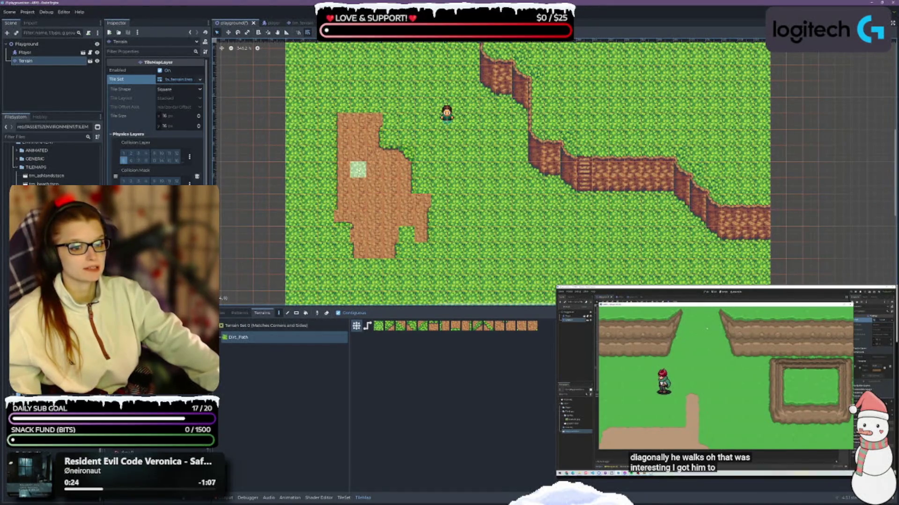
mouse_move(346, 113)
mouse_down()
mouse_move(350, 99)
mouse_move(365, 105)
mouse_up()
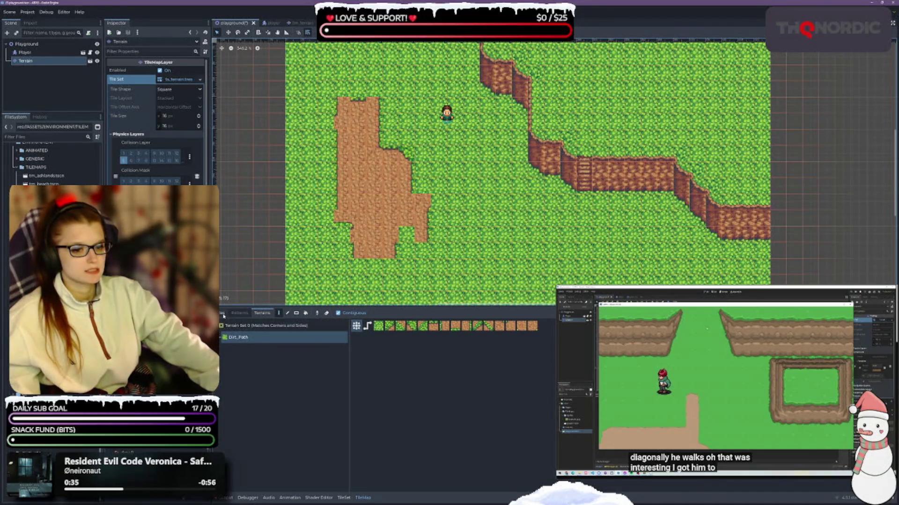
- In the TileSet atlas, select a dirt tile and set its terrain to -1
click(344, 498)
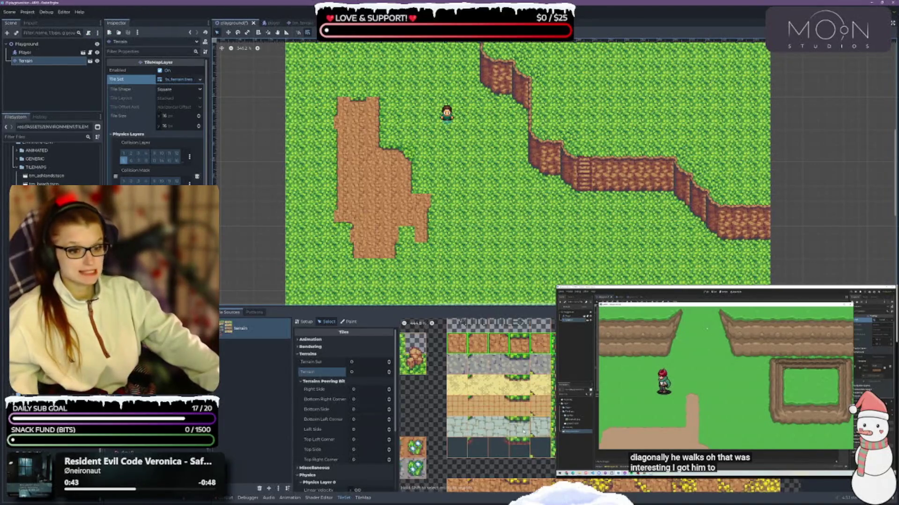
click(472, 415)
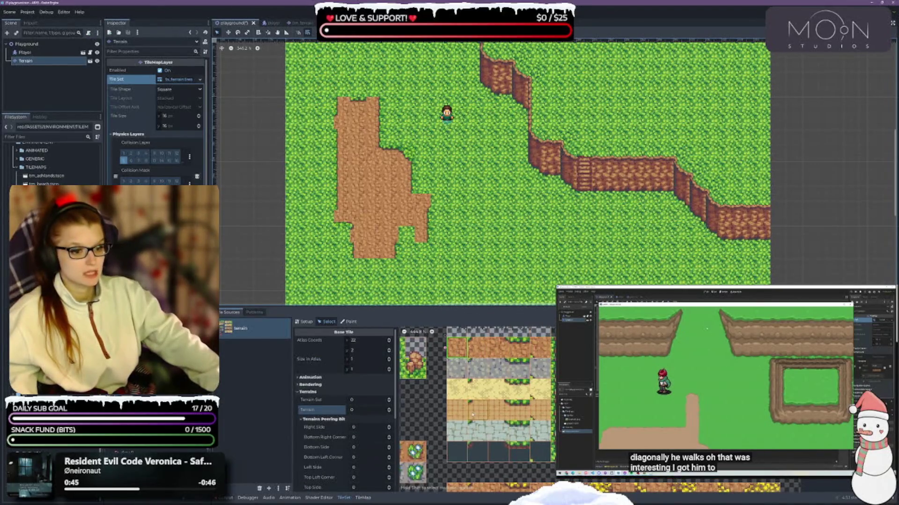
scroll(351, 429, down, 2)
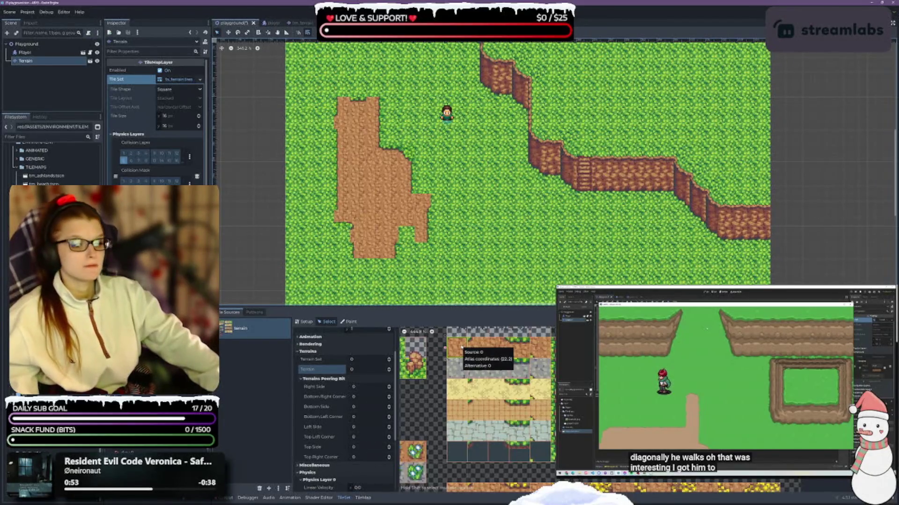
click(478, 349)
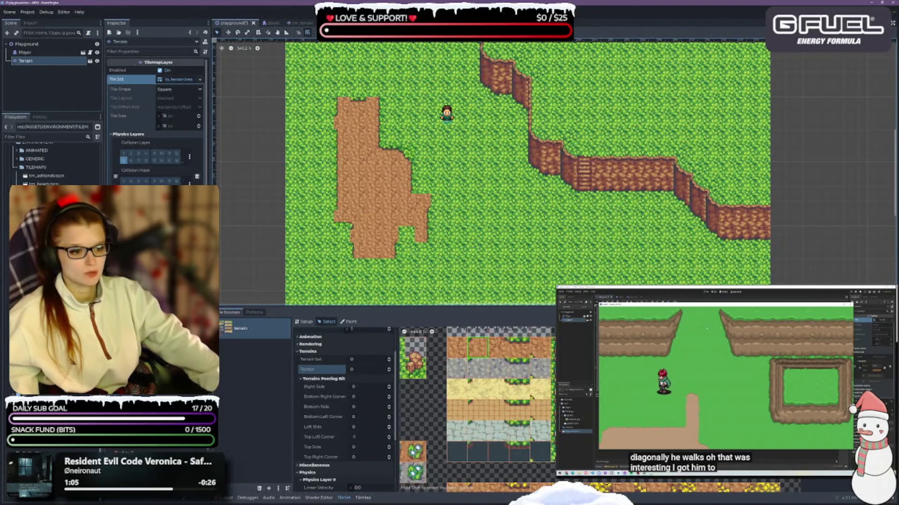
click(388, 372)
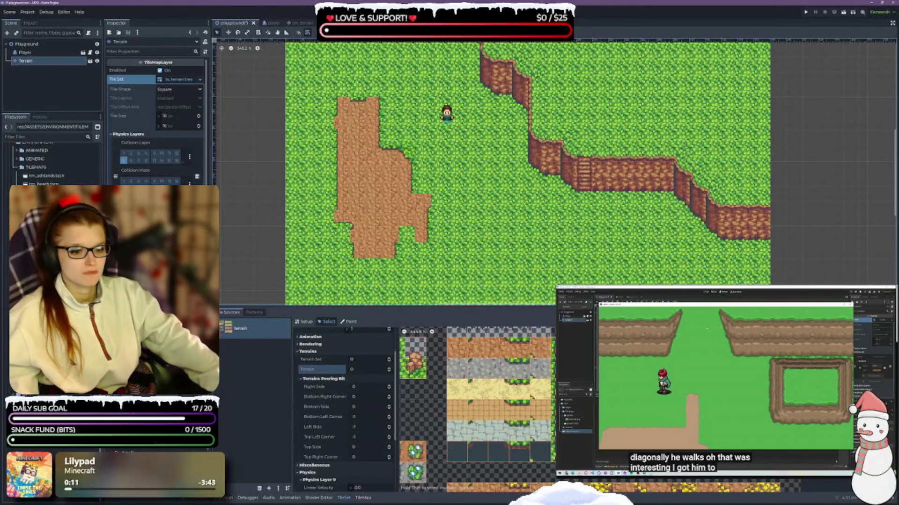
- Set the dirt tile's Top Left Corner peering bit to -1, then switch the TileSet editor to Paint
click(550, 341)
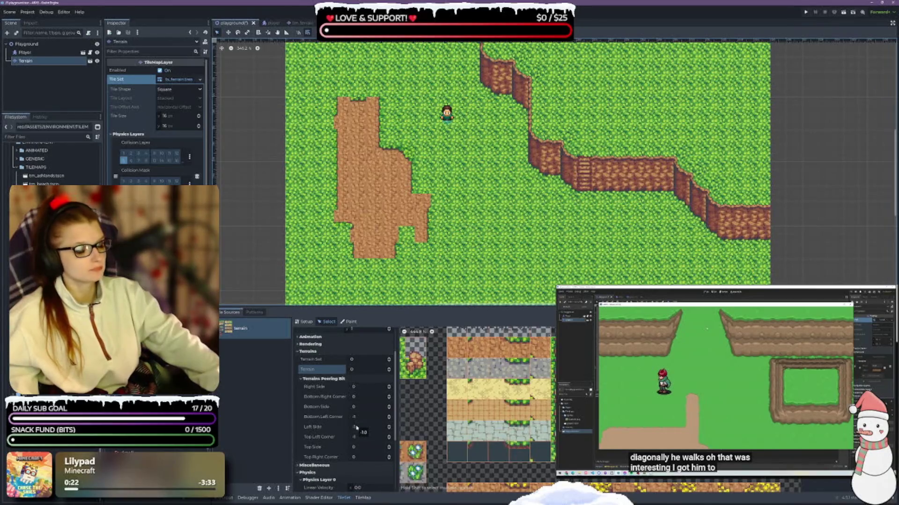
drag(357, 439, 351, 439)
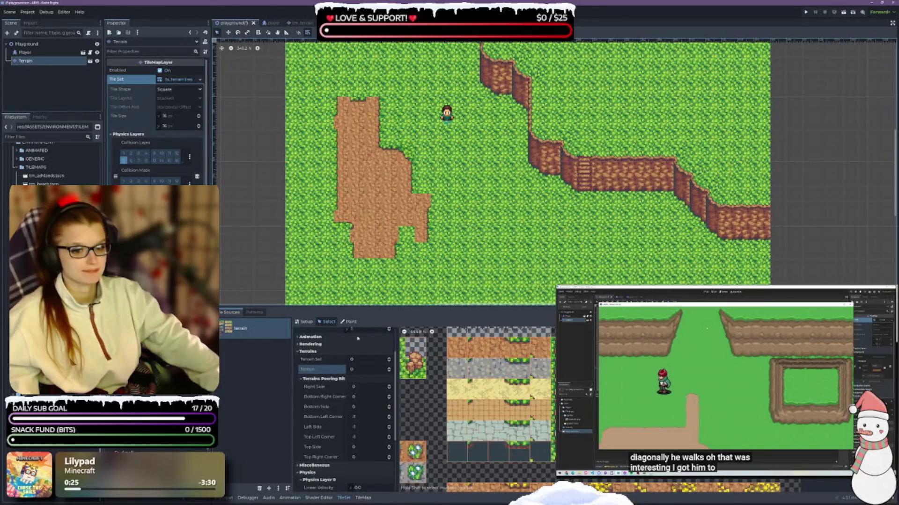
click(364, 498)
click(343, 497)
click(349, 322)
- Paint the Dirt_Path terrain across every tile in the atlas's top dirt row
click(455, 345)
mouse_move(459, 343)
mouse_down()
mouse_move(473, 351)
mouse_move(541, 342)
mouse_up()
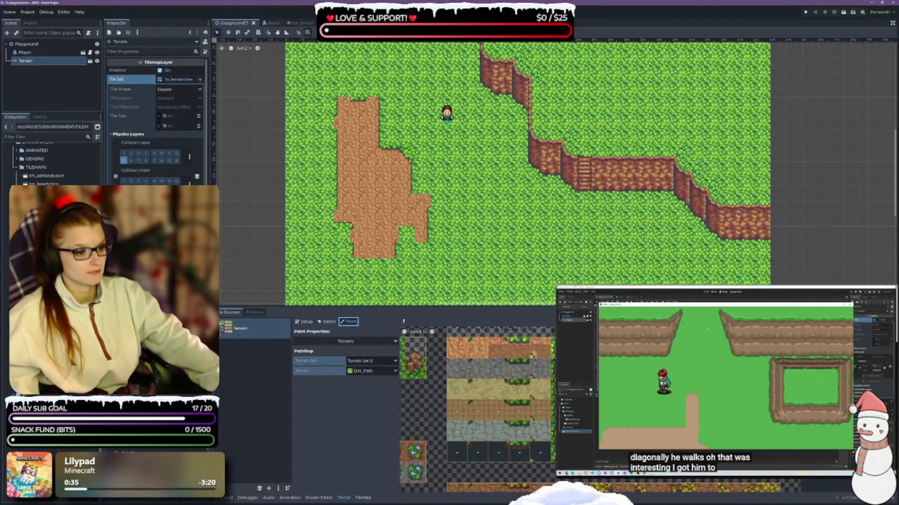
drag(489, 346, 545, 355)
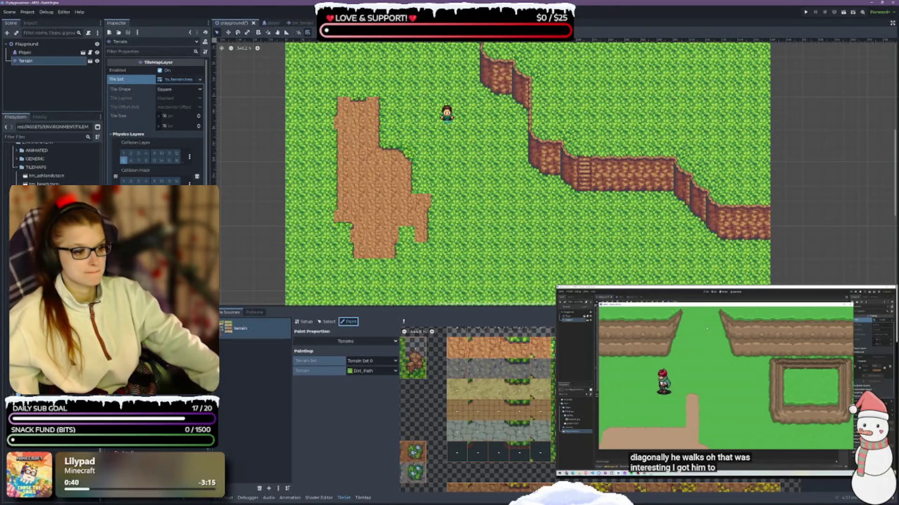